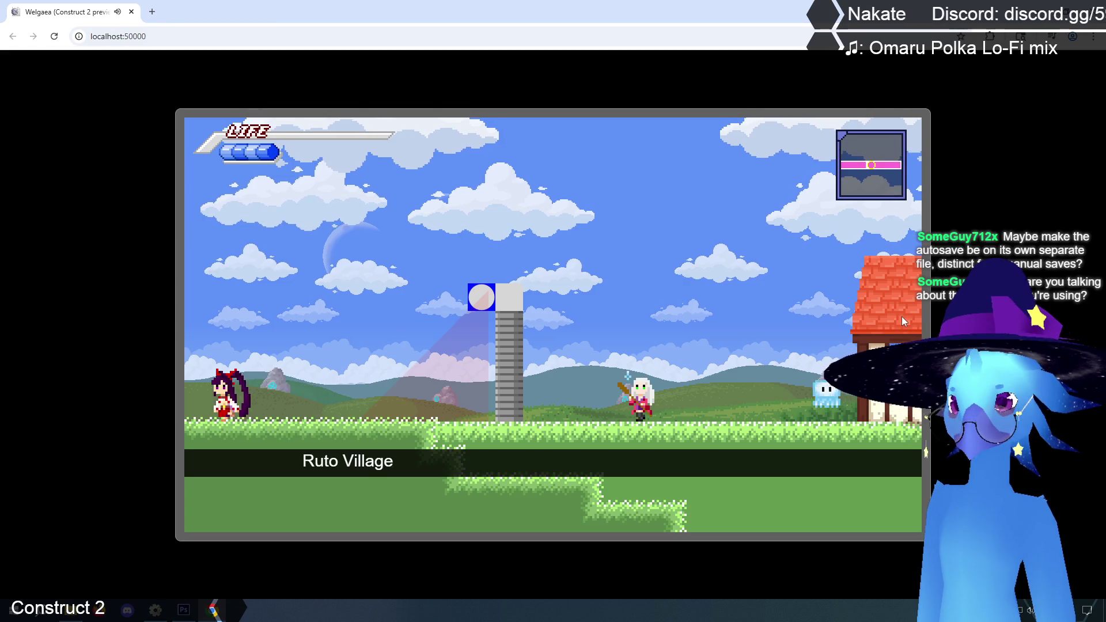
Walk the character in and out of Ruto Village several times, jumping along the way.
key("Right")
key("Right")
key("Left")
key("Right")
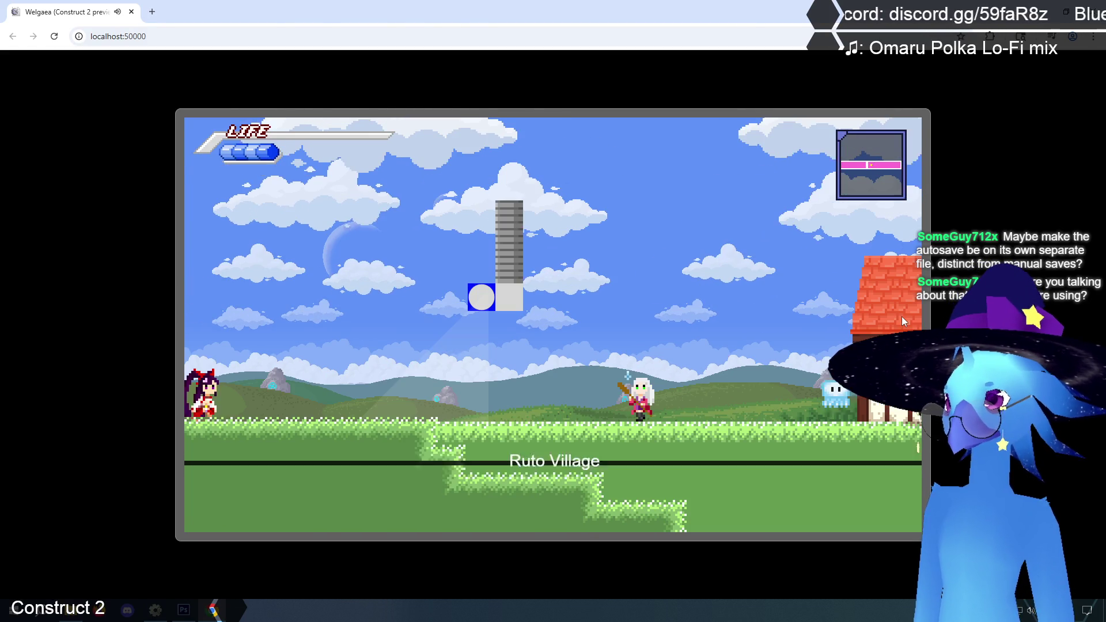
key("Up")
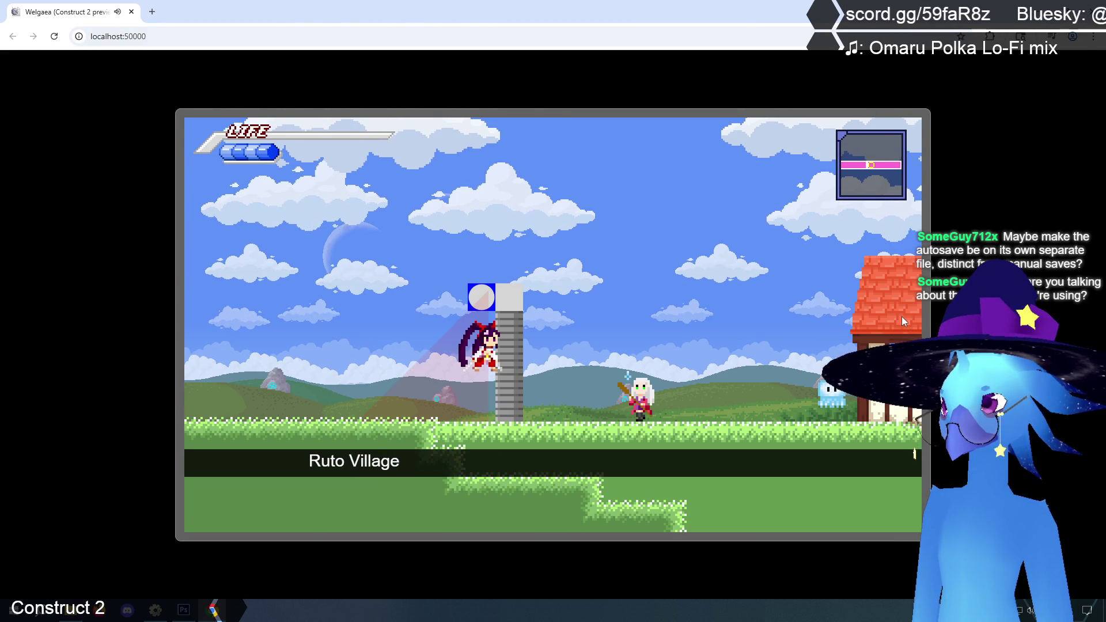
key("Left")
key("Right")
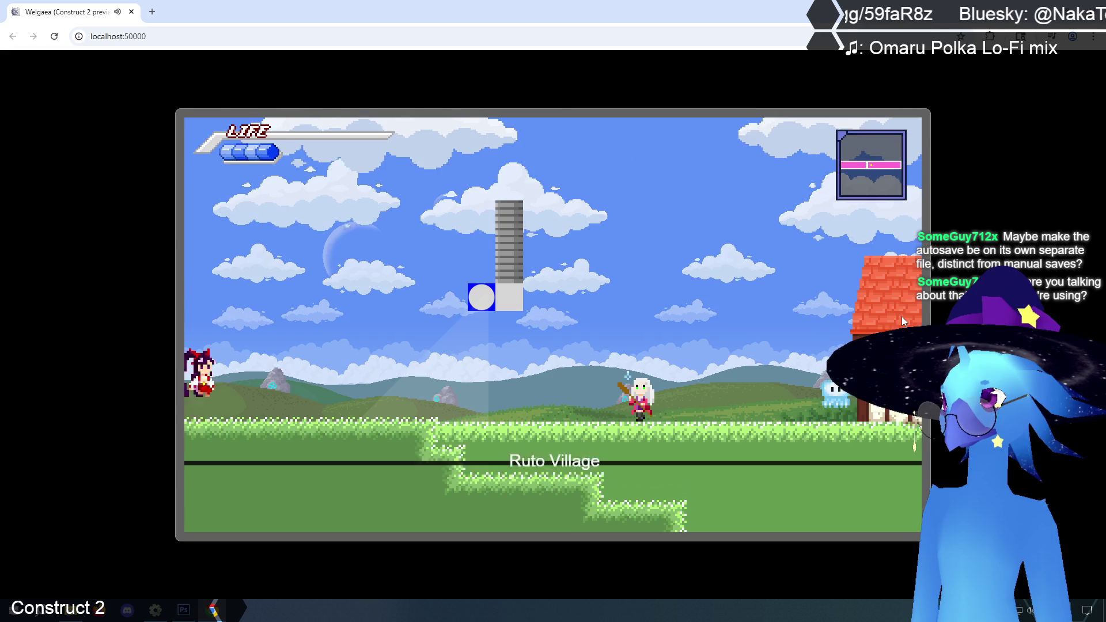
key("Up")
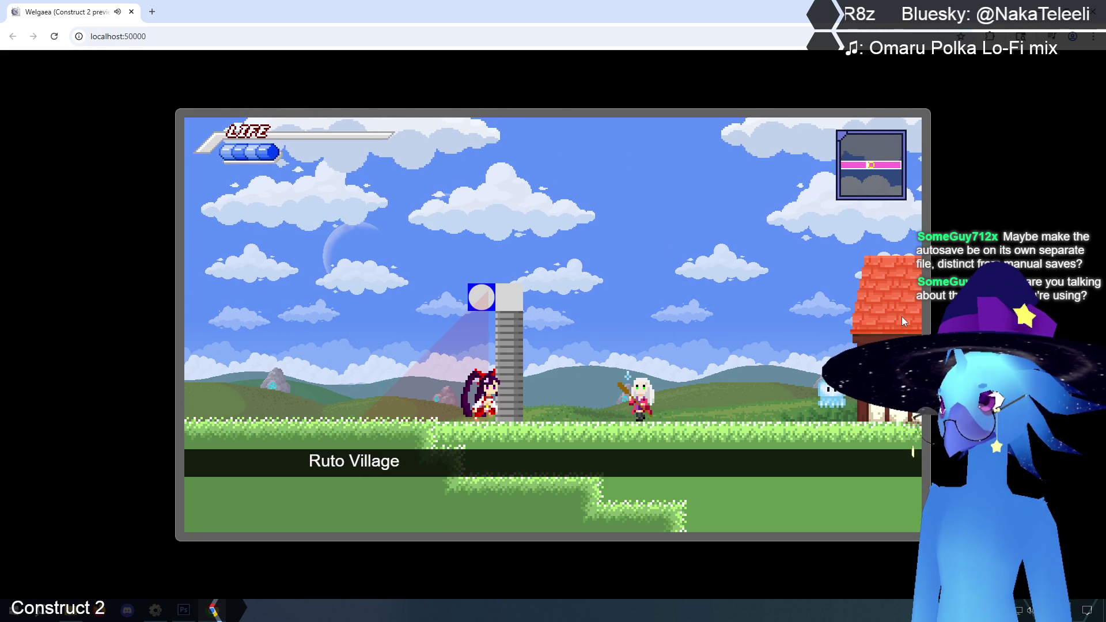
key("Left")
key("Right")
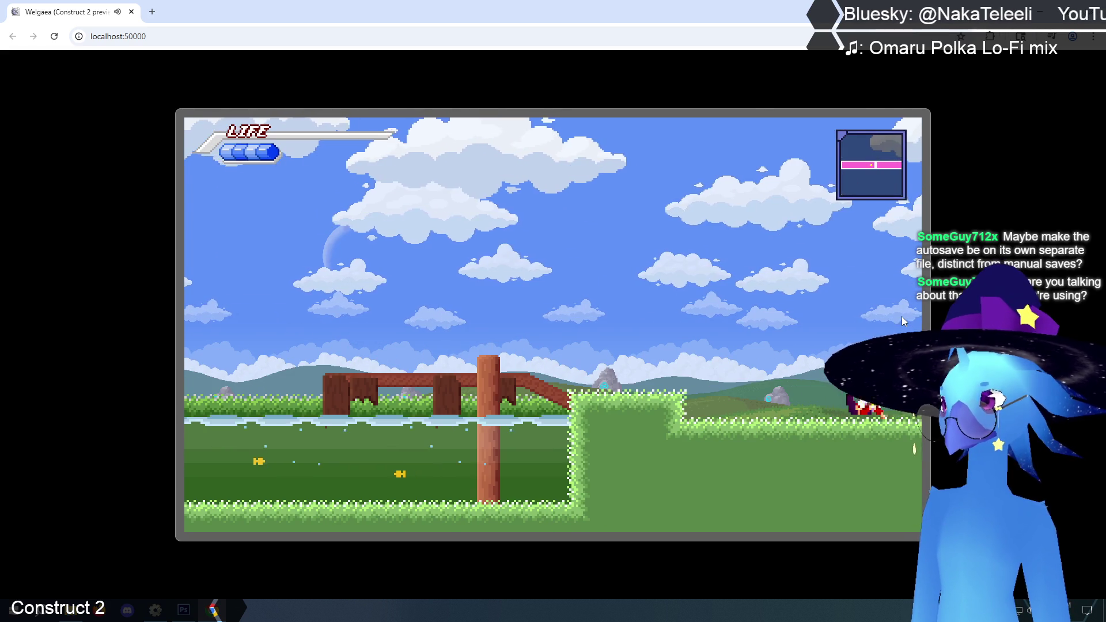
Run and jump beside the grey pillar, then land on top of it.
key("Right")
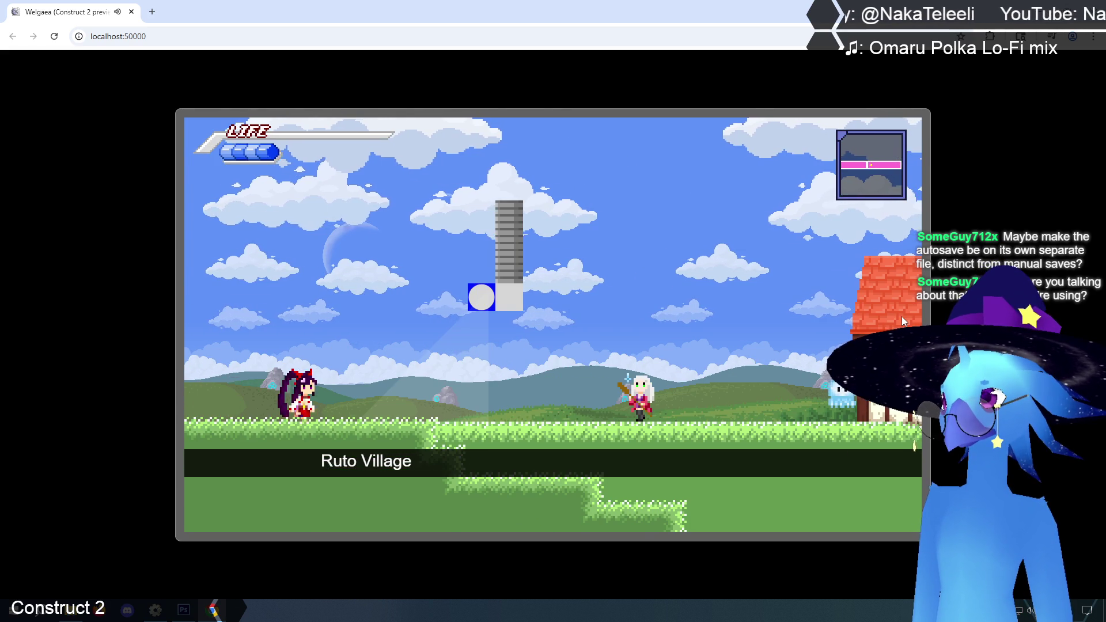
key("Up")
key("Right")
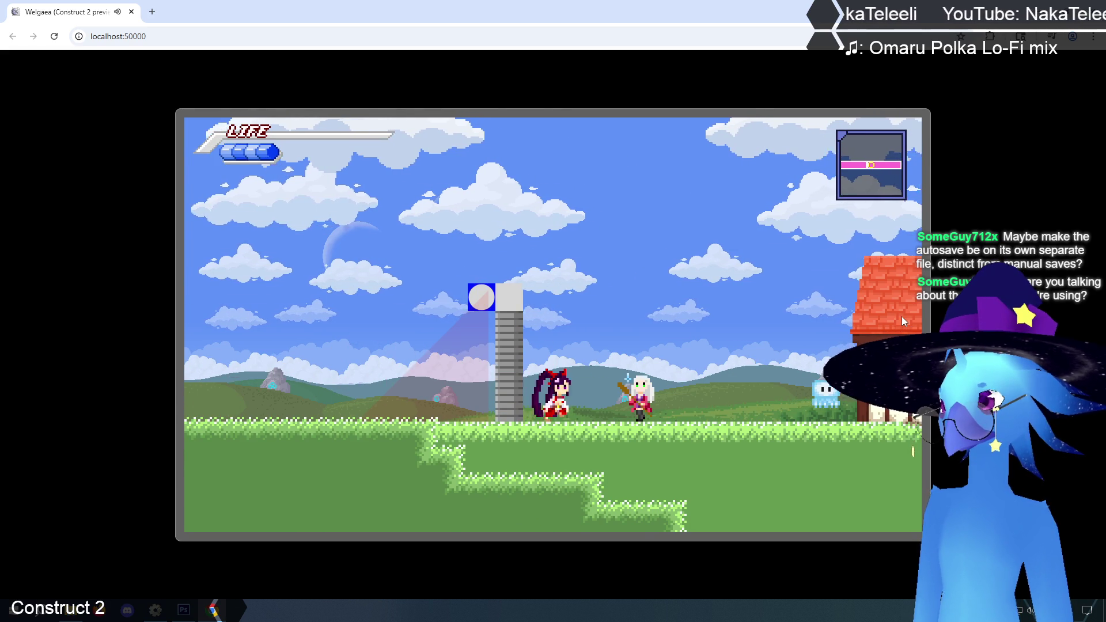
key("Up")
key("Left")
key("Right")
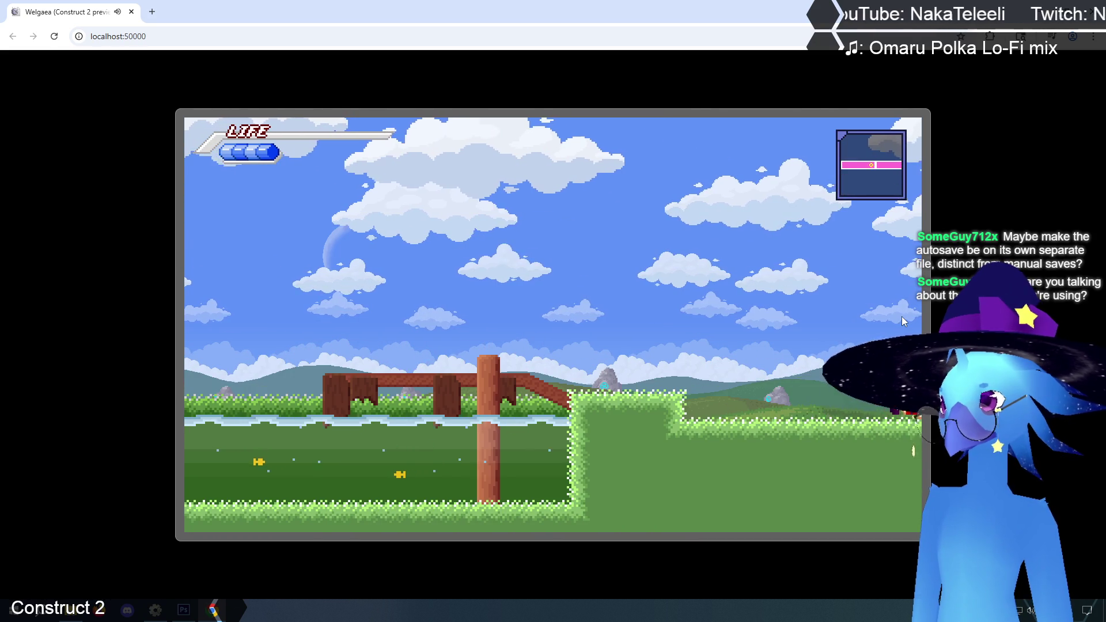
key("Up")
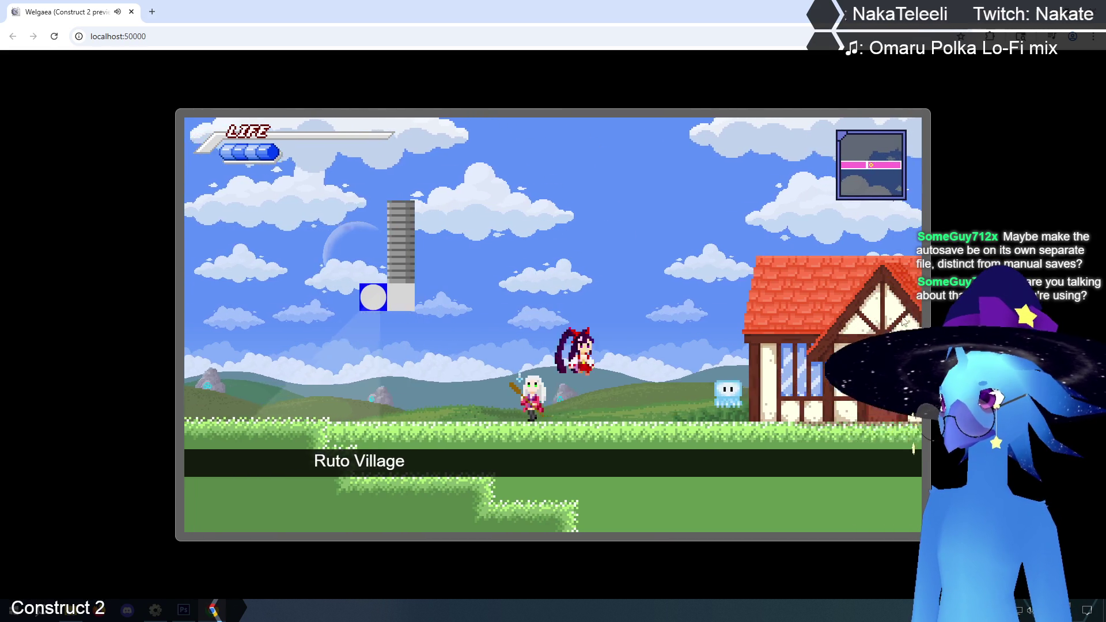
key("Left")
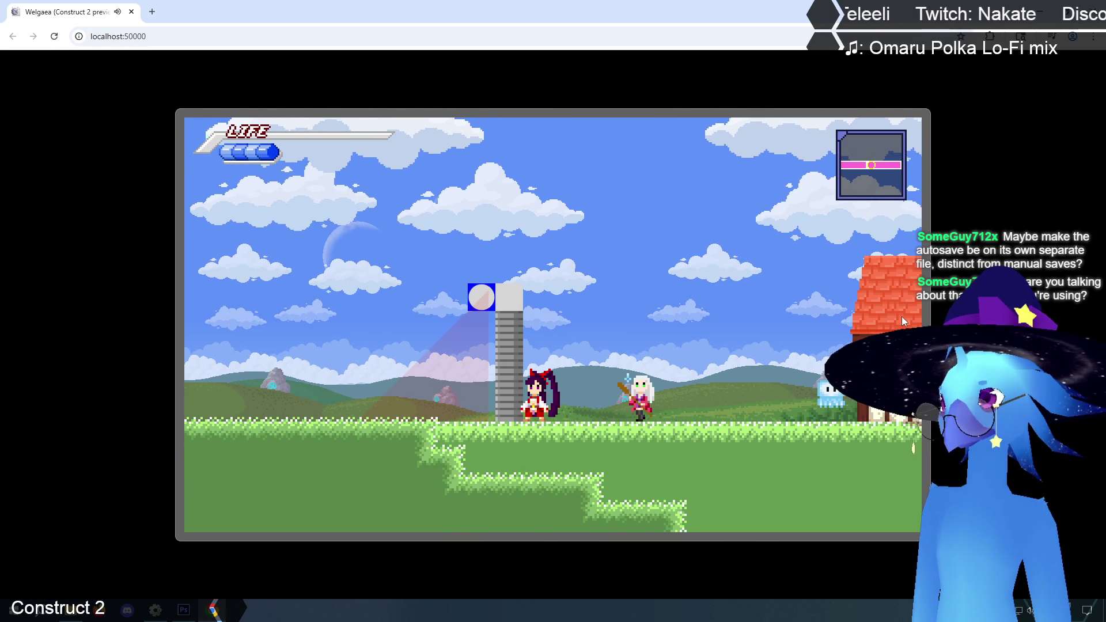
key("Up")
key("Left")
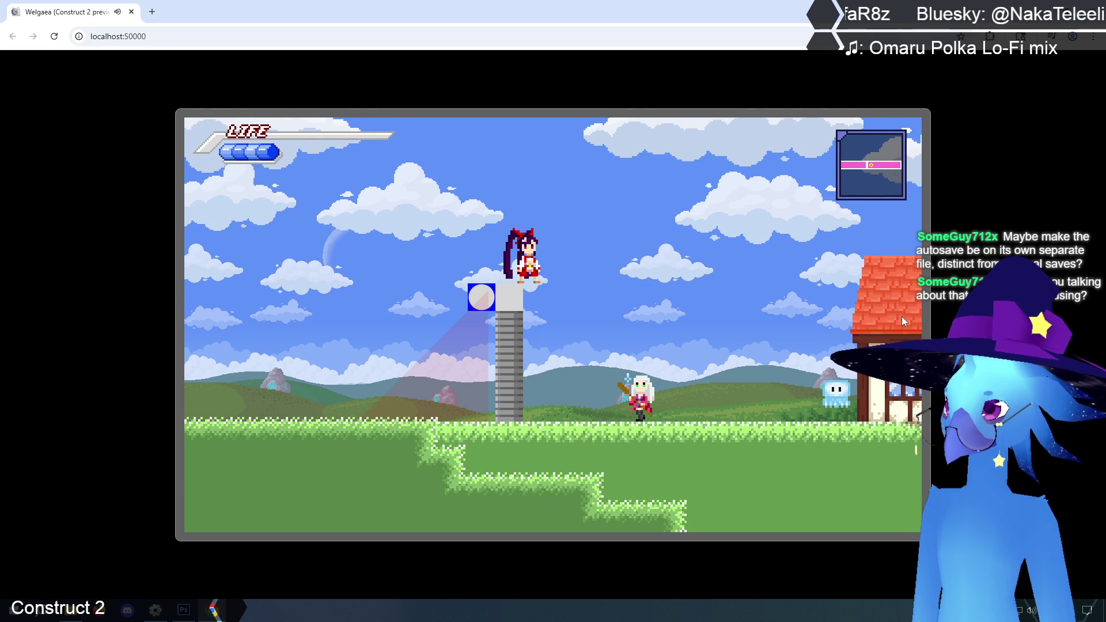
Drop off the pillar and run left to the fence area.
key("Right")
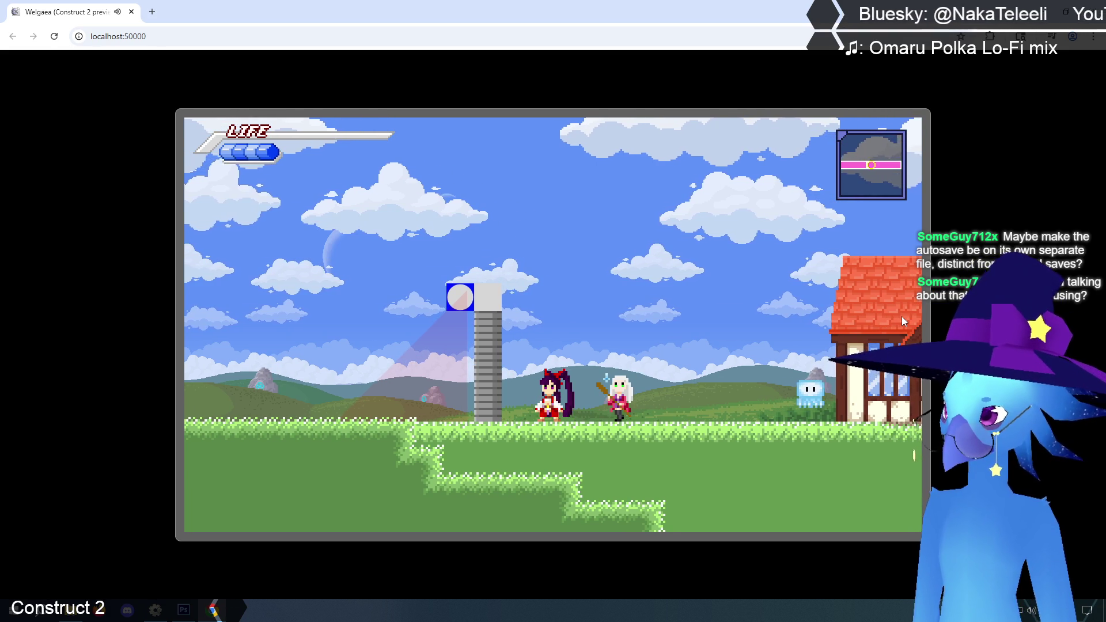
key("Left")
key("Up")
key("Left")
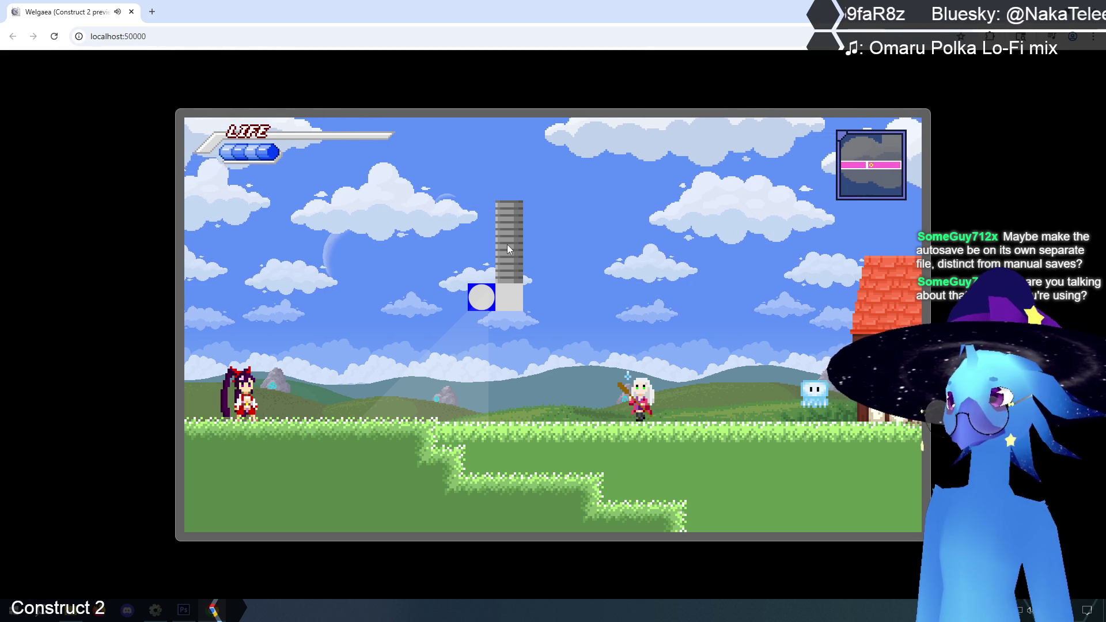
Hit the blue-light switch to drop the pillar, jump over it, then return to the editor.
key("Right")
key("Up")
key("Left")
key("Up")
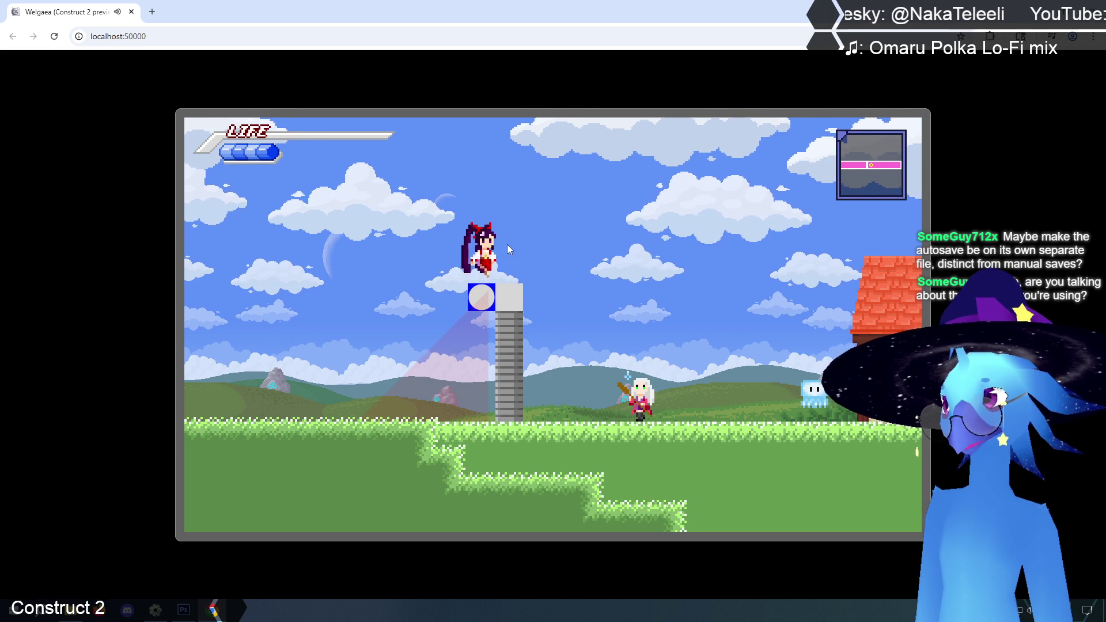
key("Right")
key("Up")
key("Up")
key("Up")
key("Left")
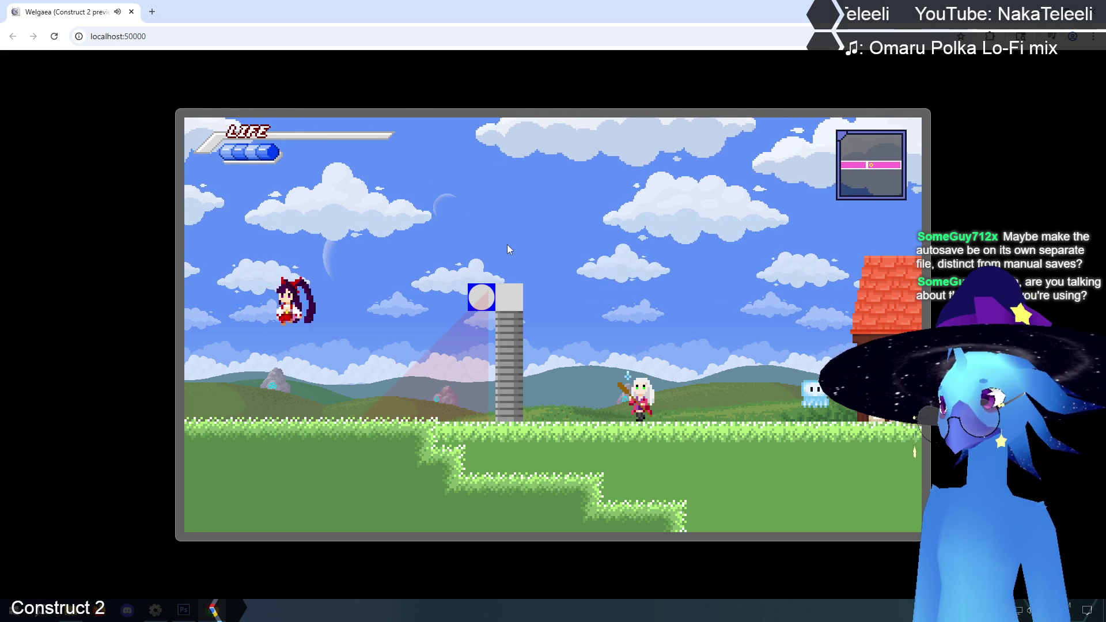
key("Right")
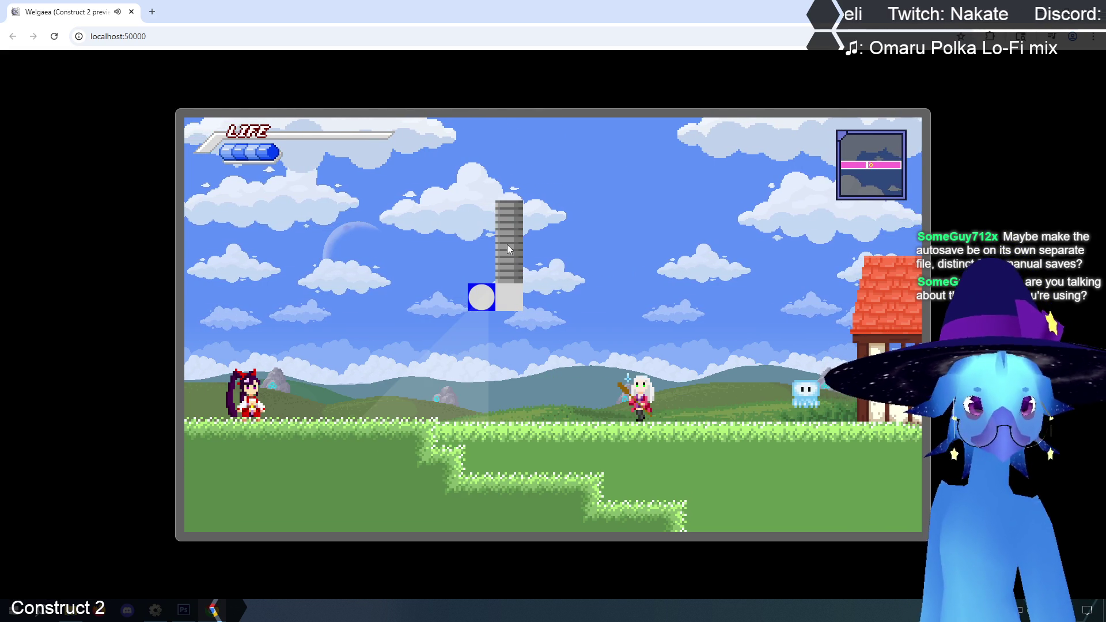
key("alt+Tab")
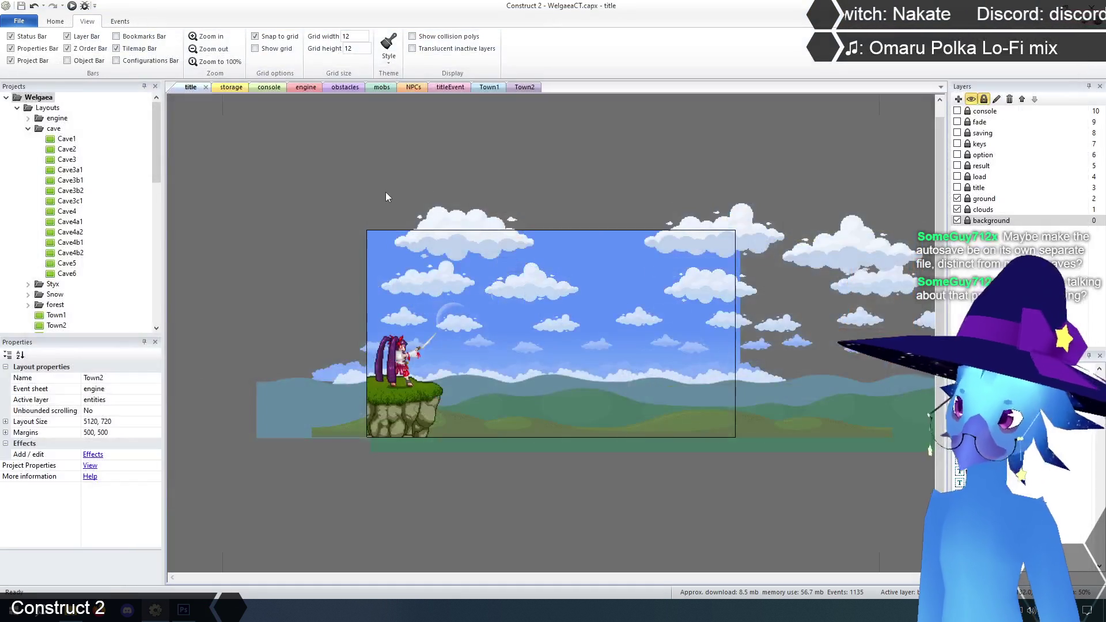
Flip between the engine event sheet and storage layout, then open the obstacles event sheet.
left_click(302, 91)
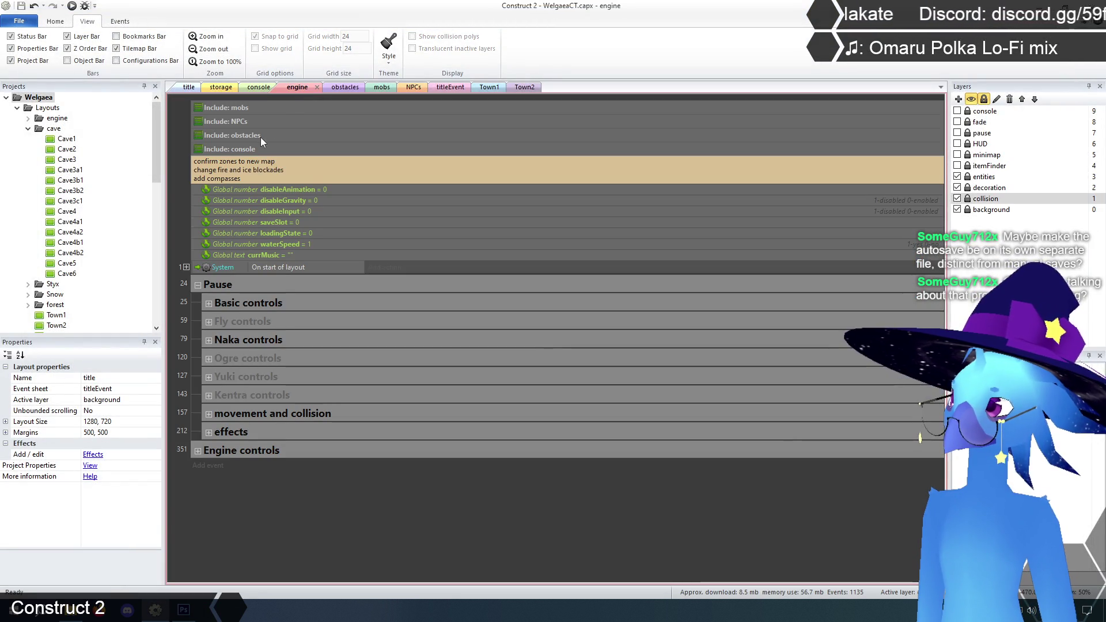
left_click(221, 89)
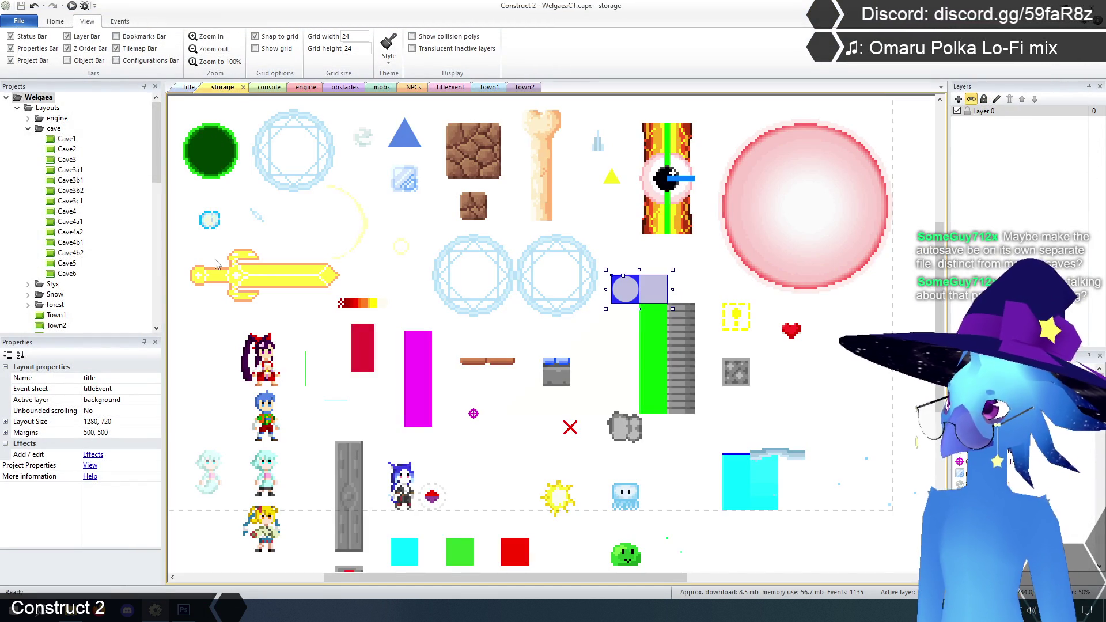
left_click(302, 88)
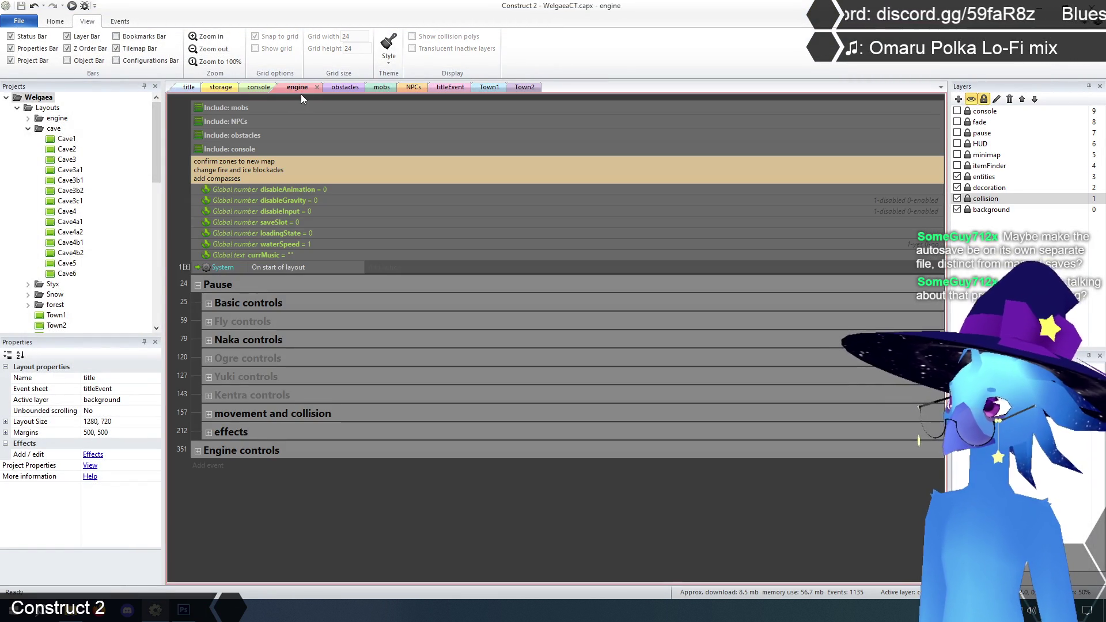
left_click(221, 89)
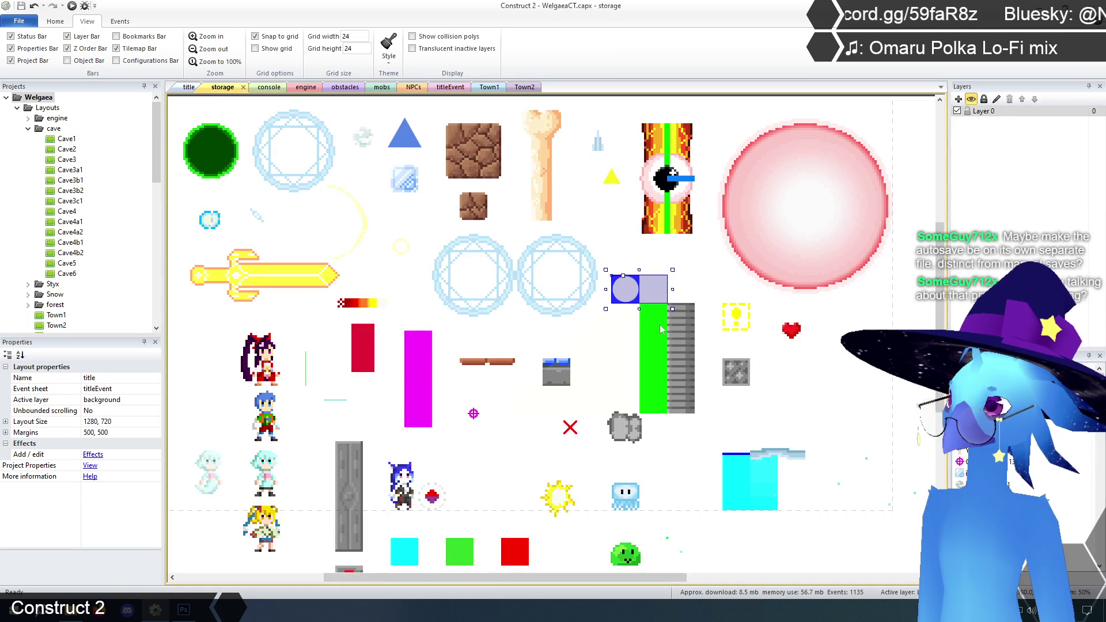
left_click(680, 329)
left_click(812, 368)
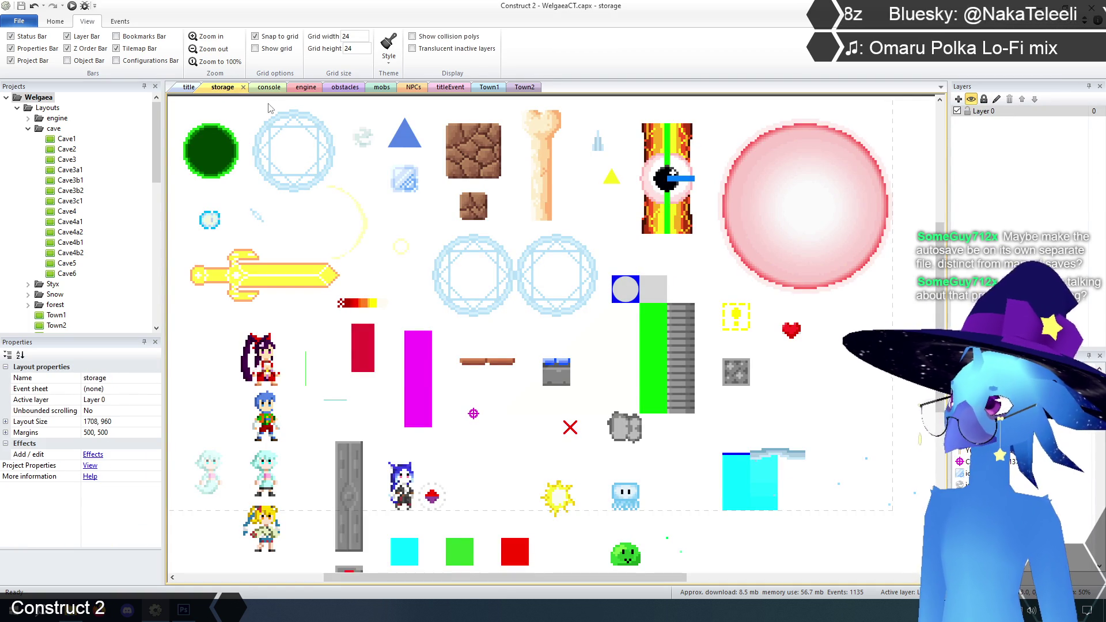
left_click(302, 89)
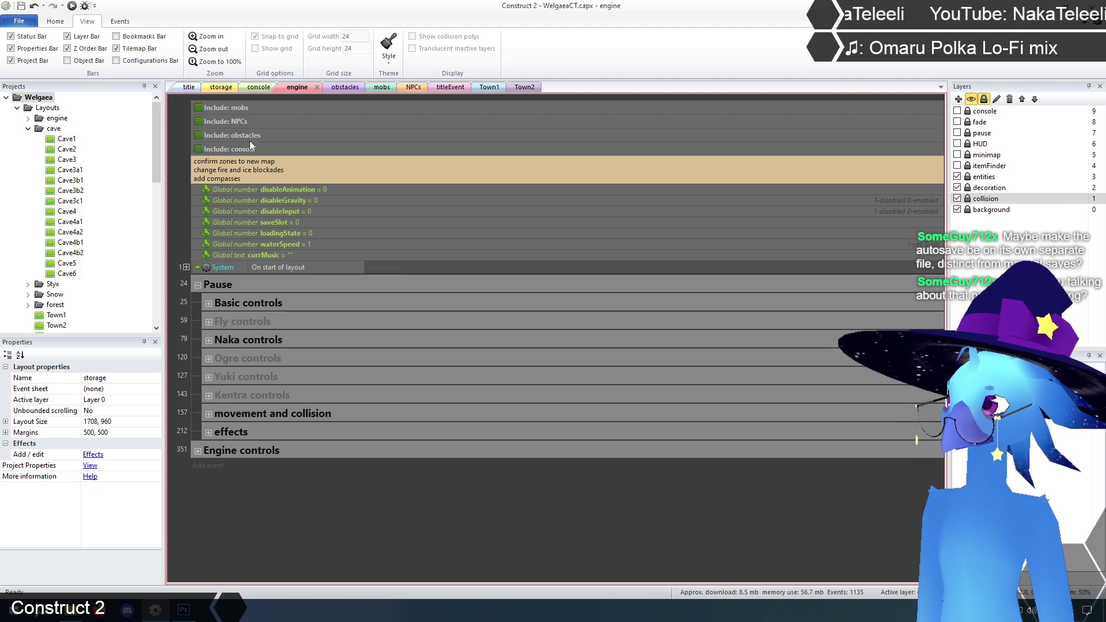
left_click(218, 92)
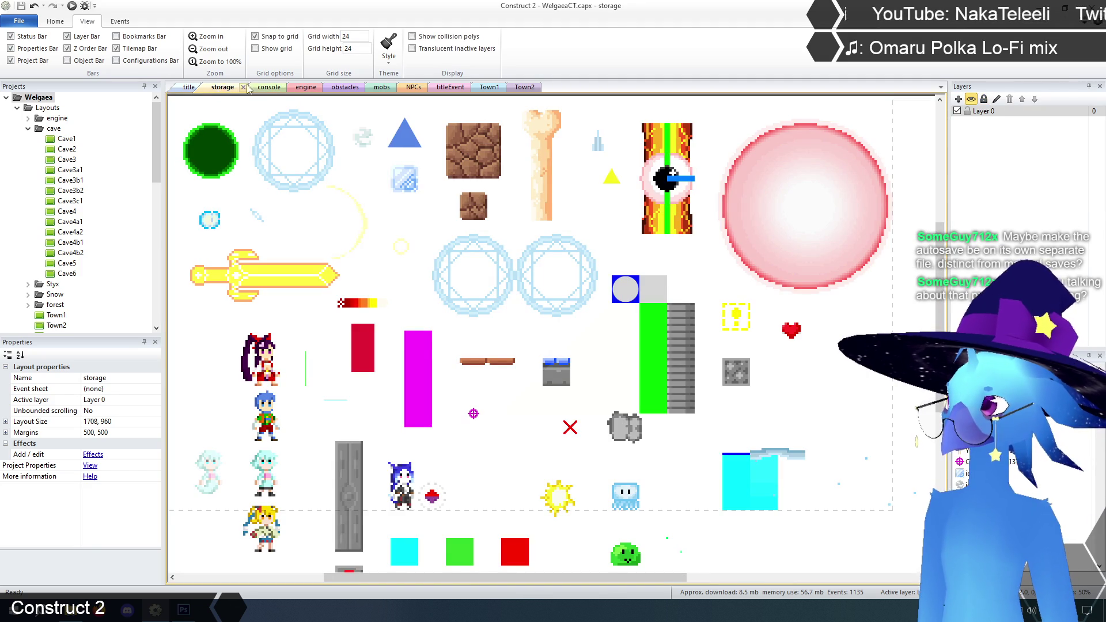
left_click(338, 88)
left_click(188, 298)
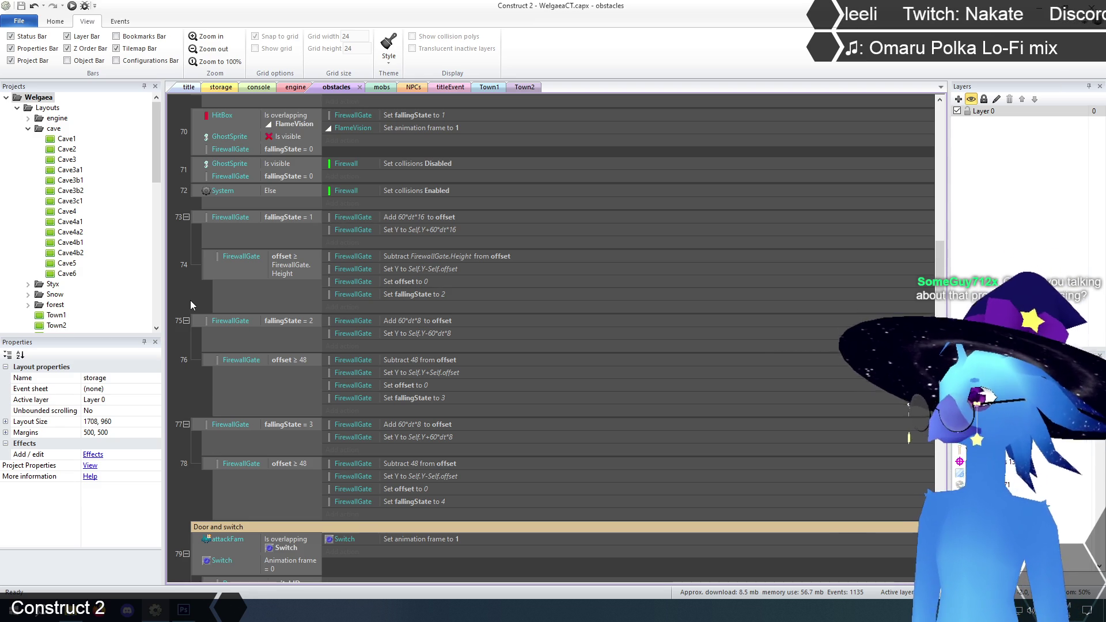
Scroll up to event 69 and add an action to the flame thrower's start-of-layout event.
scroll(200, 308, "up", 3)
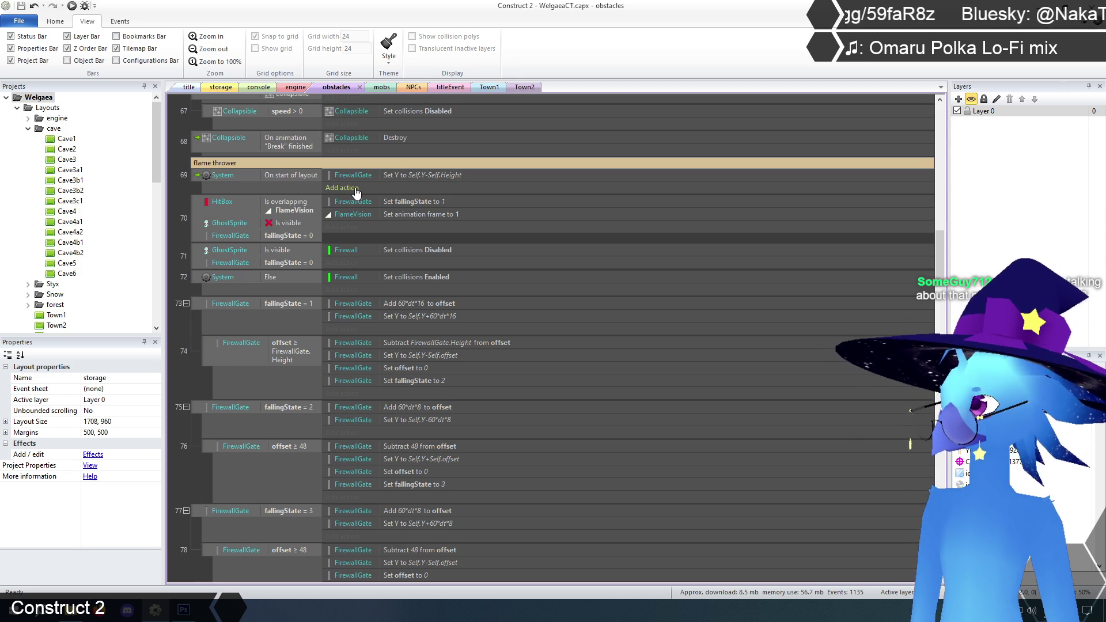
left_click(342, 188)
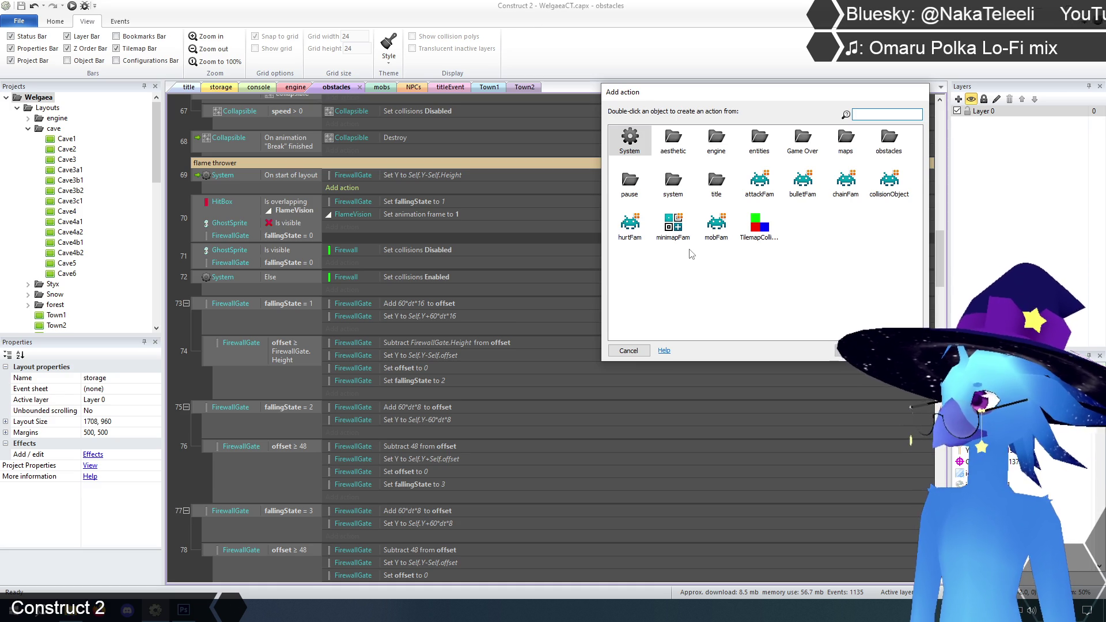
Add a FirewallGate 'Rotate clockwise' 180 degrees action to event 69.
double_click(894, 147)
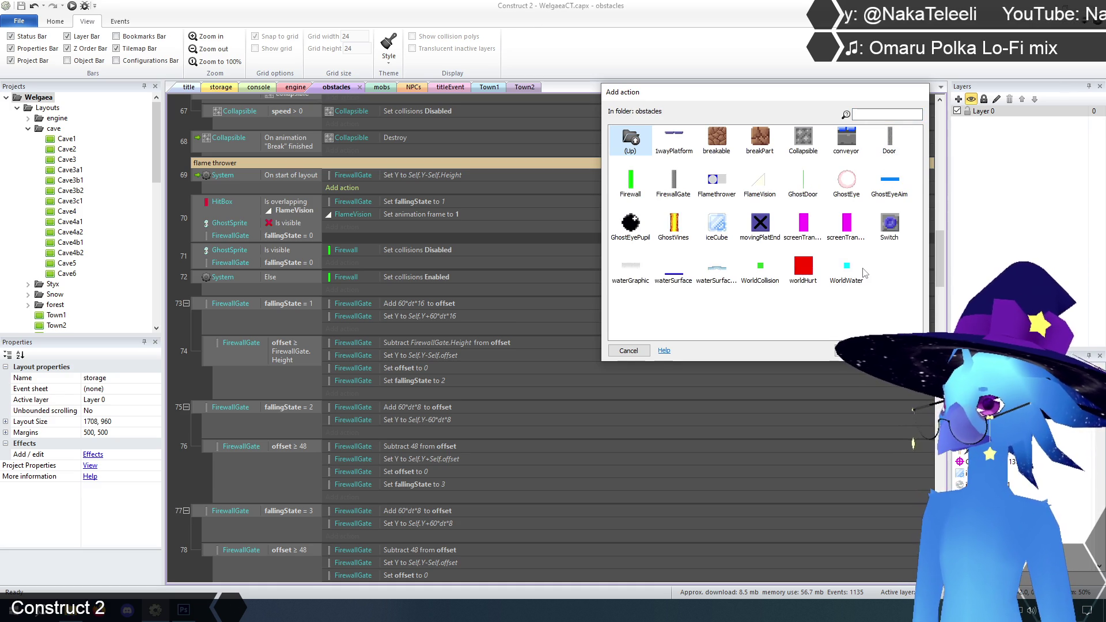
double_click(673, 183)
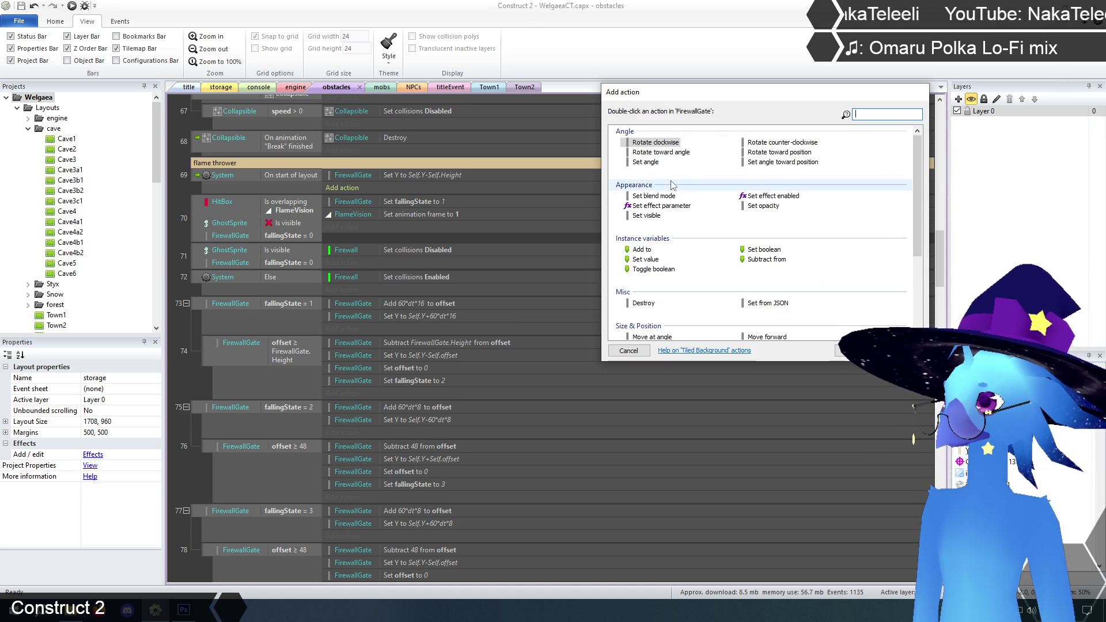
scroll(672, 184, "down", 3)
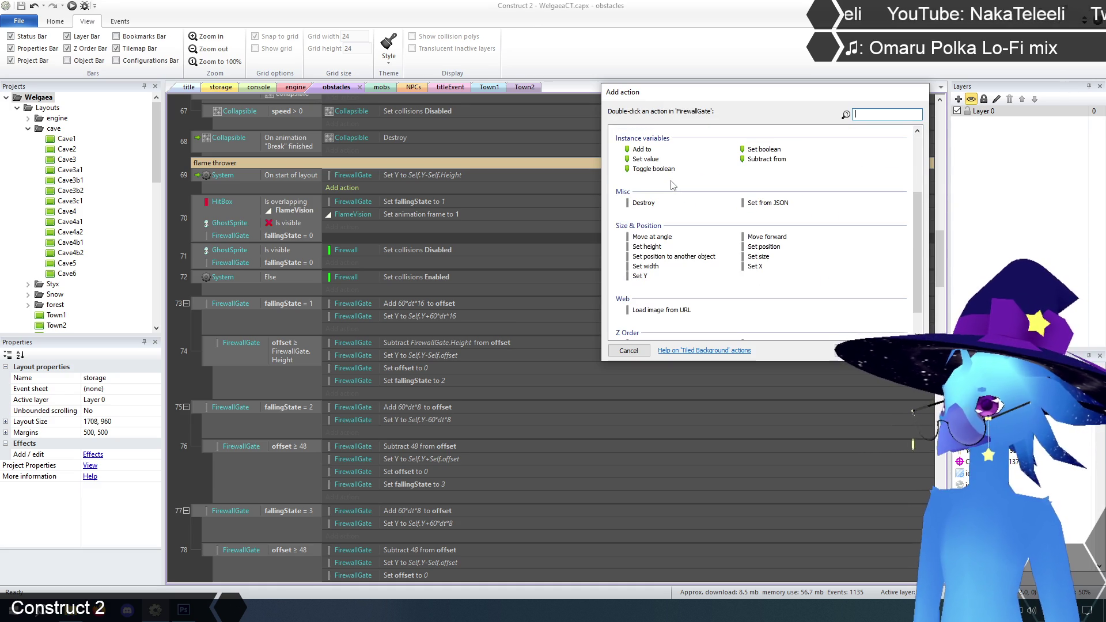
scroll(672, 185, "down", 1)
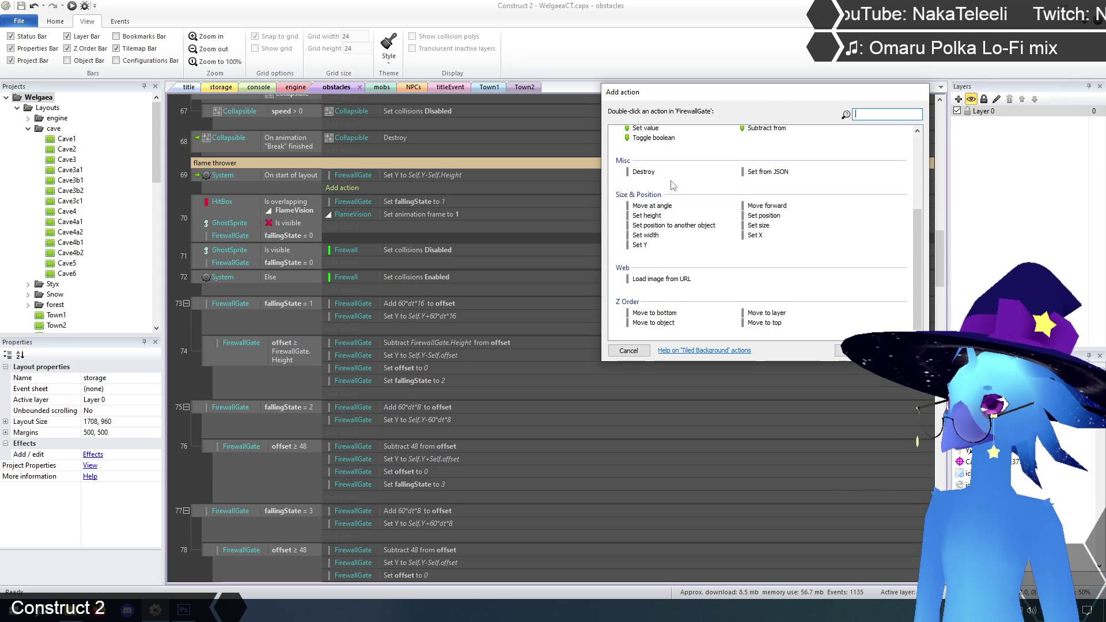
scroll(673, 184, "up", 2)
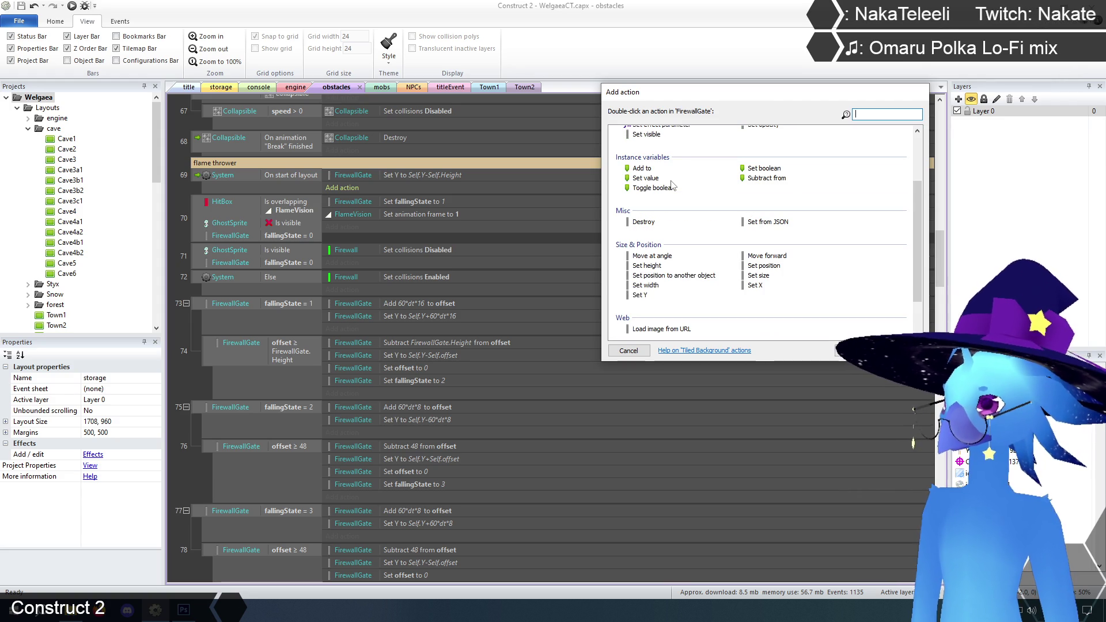
scroll(673, 185, "up", 3)
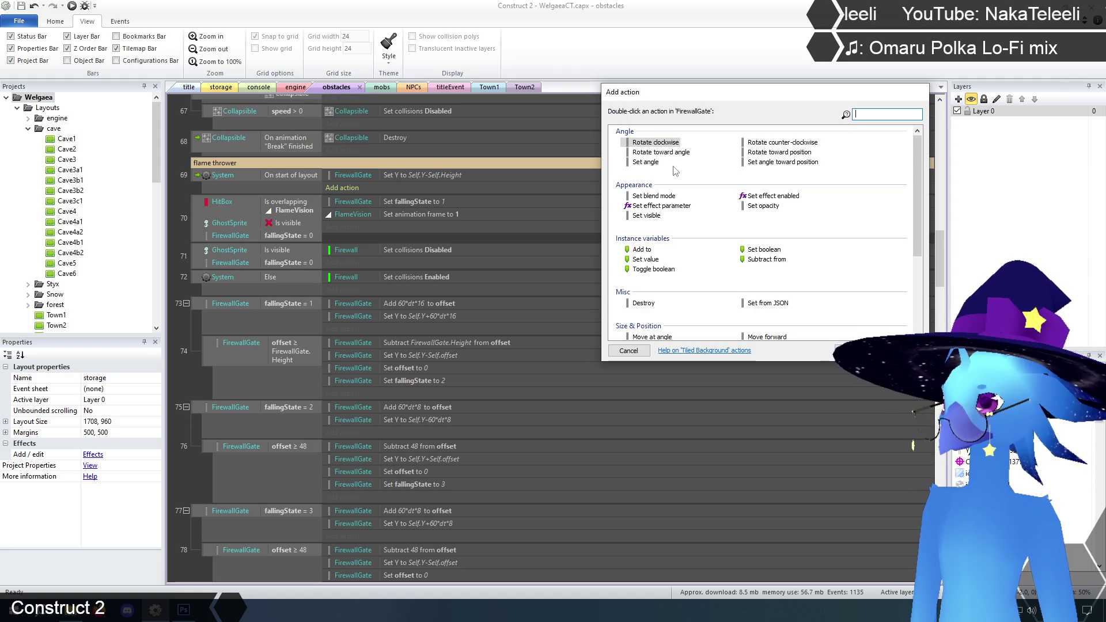
left_click(672, 154)
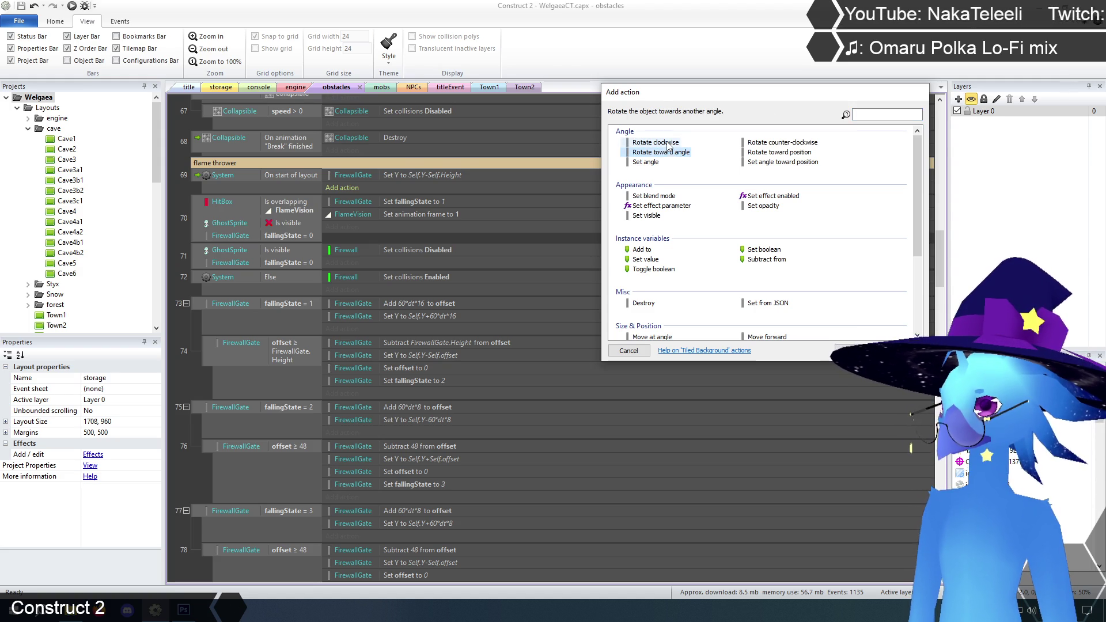
double_click(667, 143)
type("180")
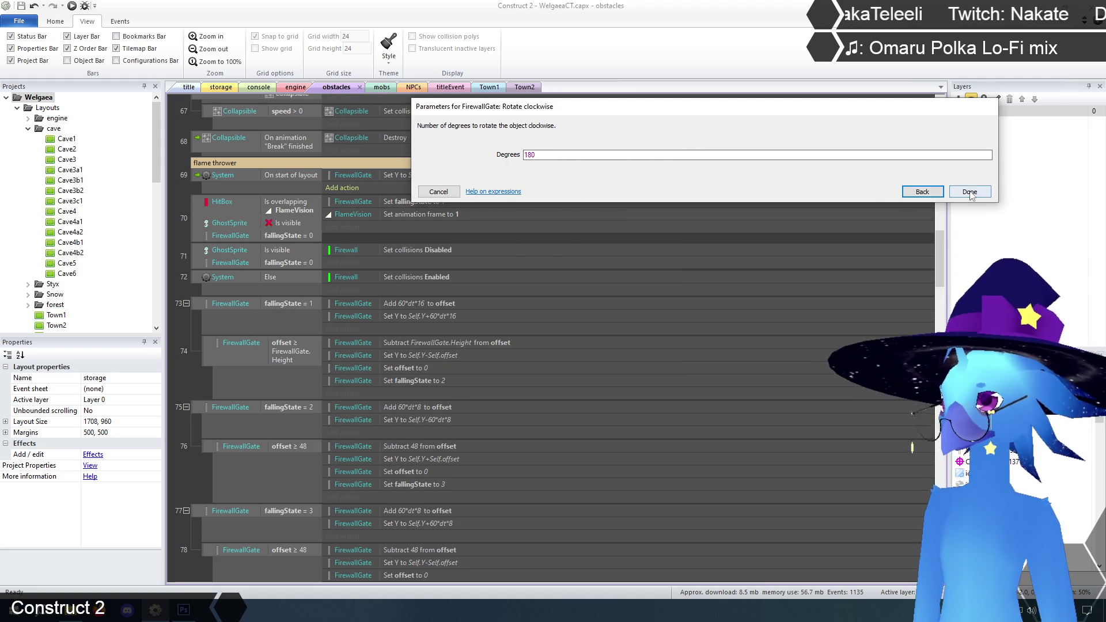
left_click(970, 192)
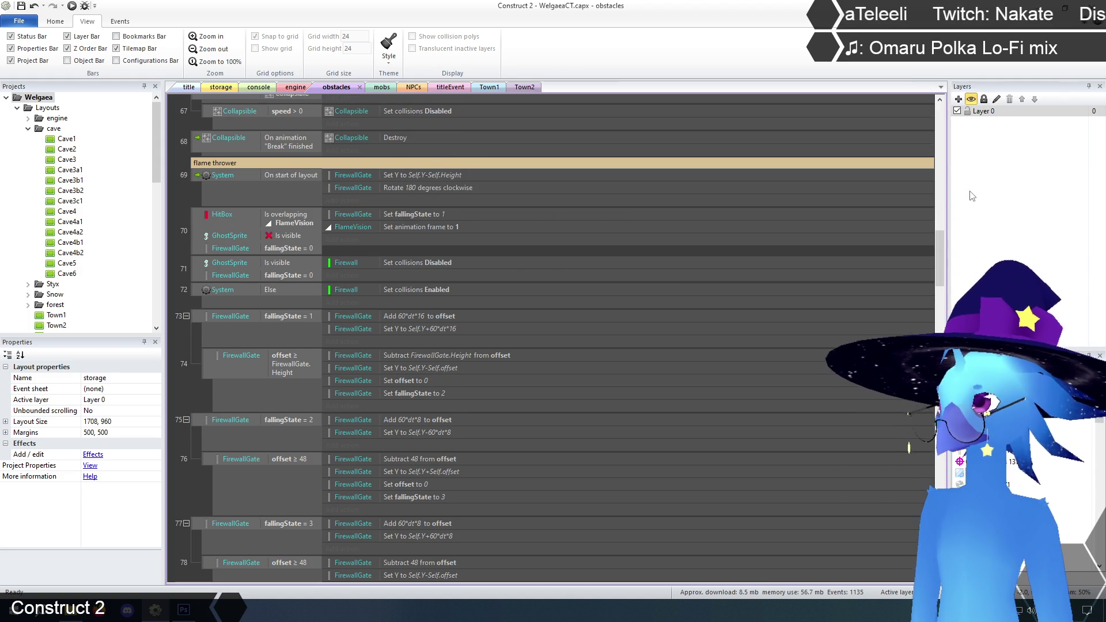
Disable event 69's Set Y to Self.Y-Self.Height action.
left_click(406, 174)
right_click(405, 174)
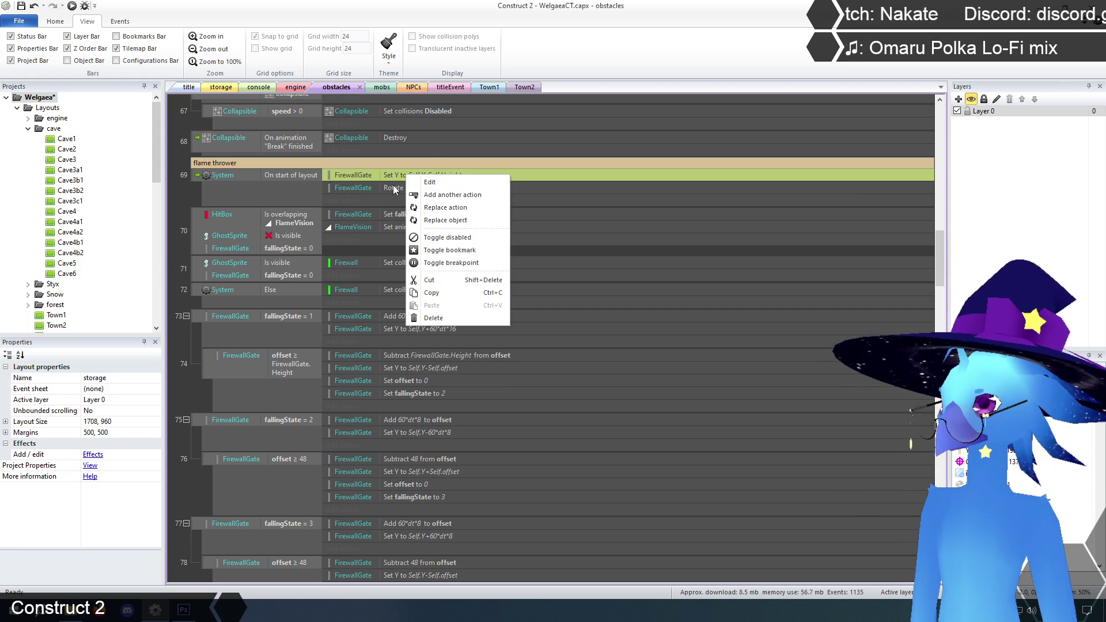
left_click(449, 237)
left_click(189, 193)
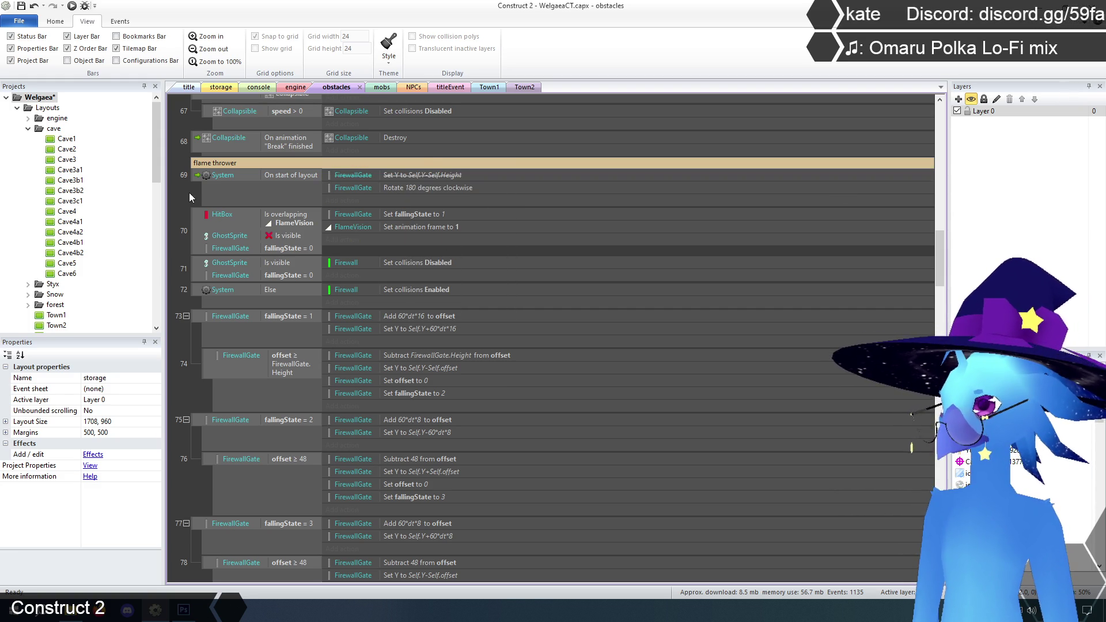
left_click(392, 200)
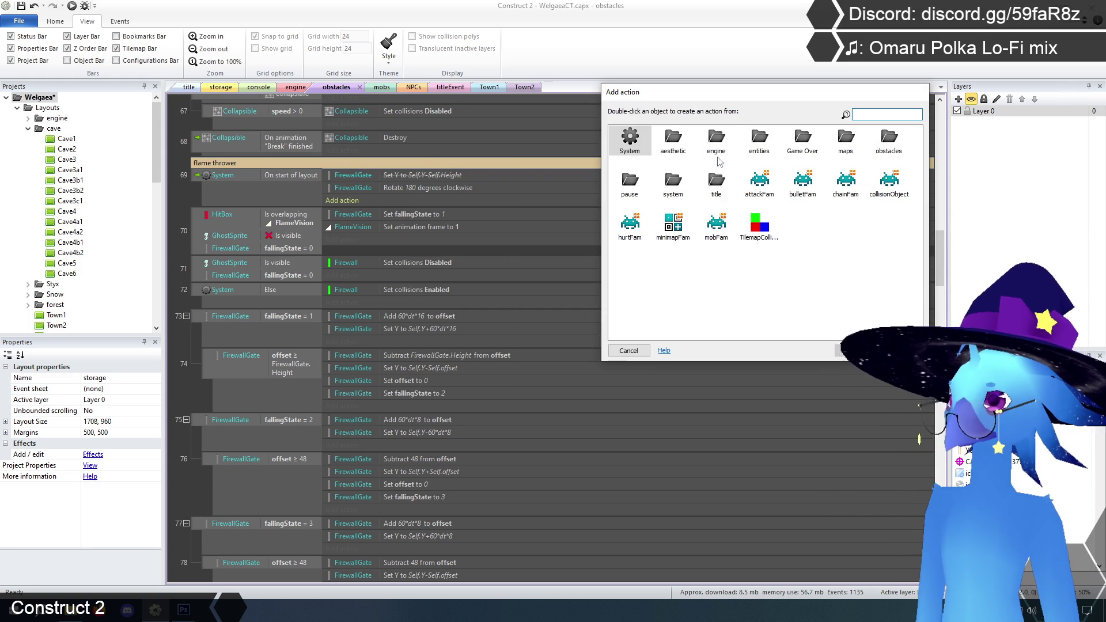
Add a FirewallGate Set X to Self.X+48 action to event 69.
double_click(887, 144)
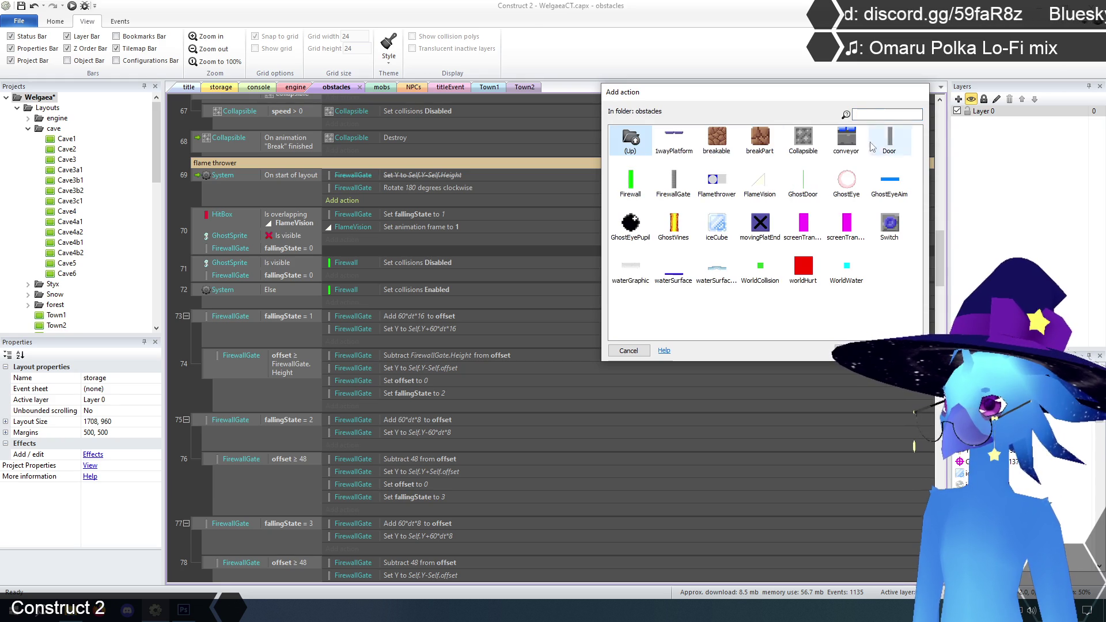
double_click(681, 179)
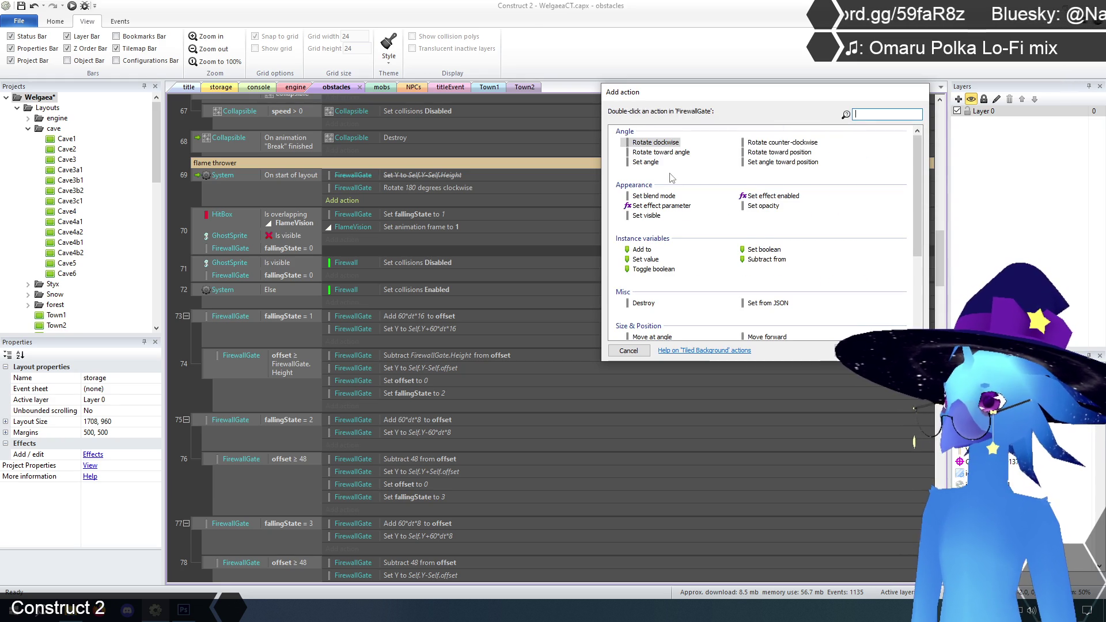
scroll(672, 190, "down", 4)
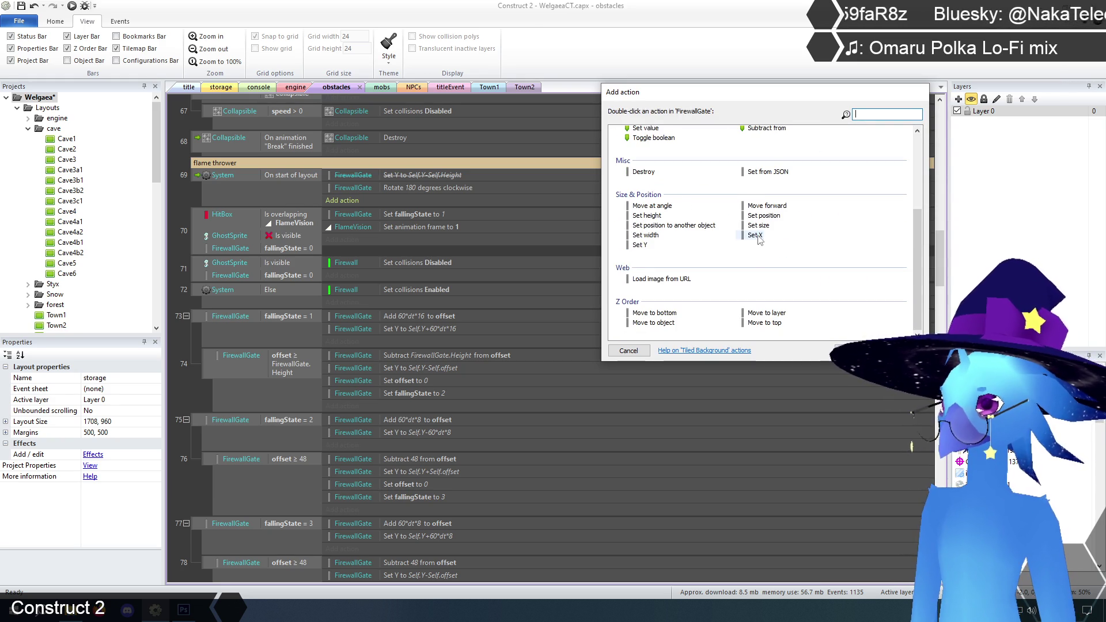
double_click(754, 235)
type("Self.")
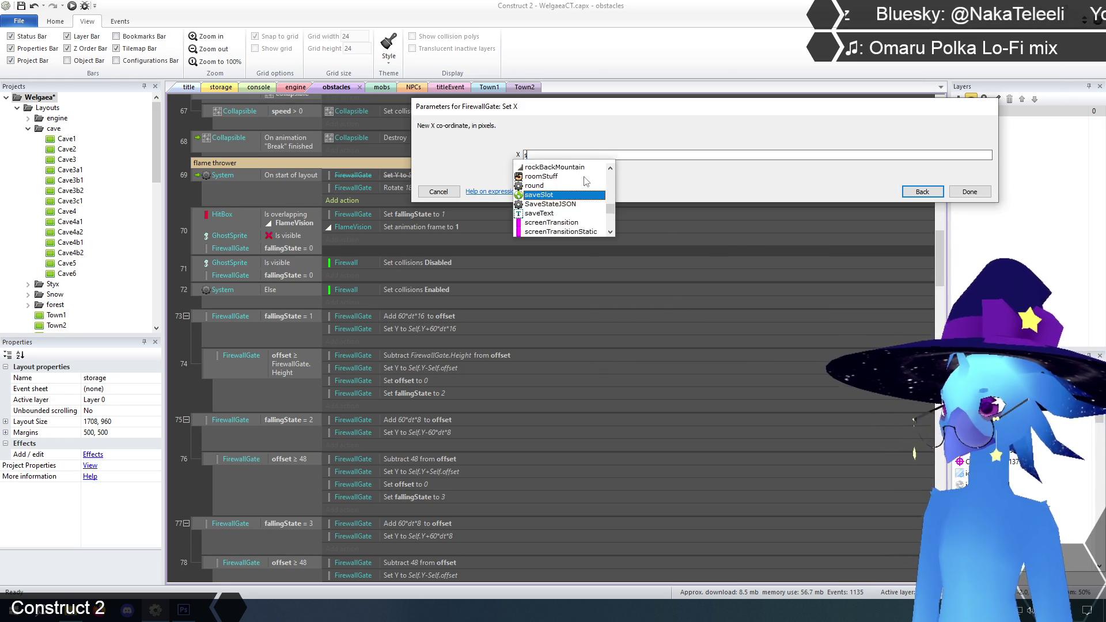
type("X+48")
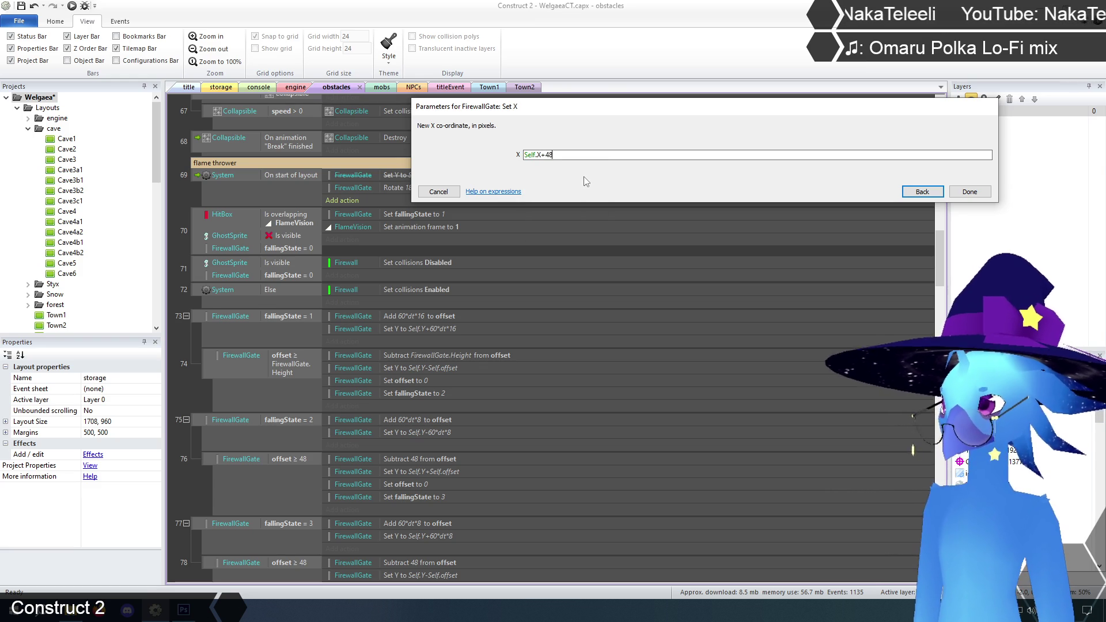
key("Return")
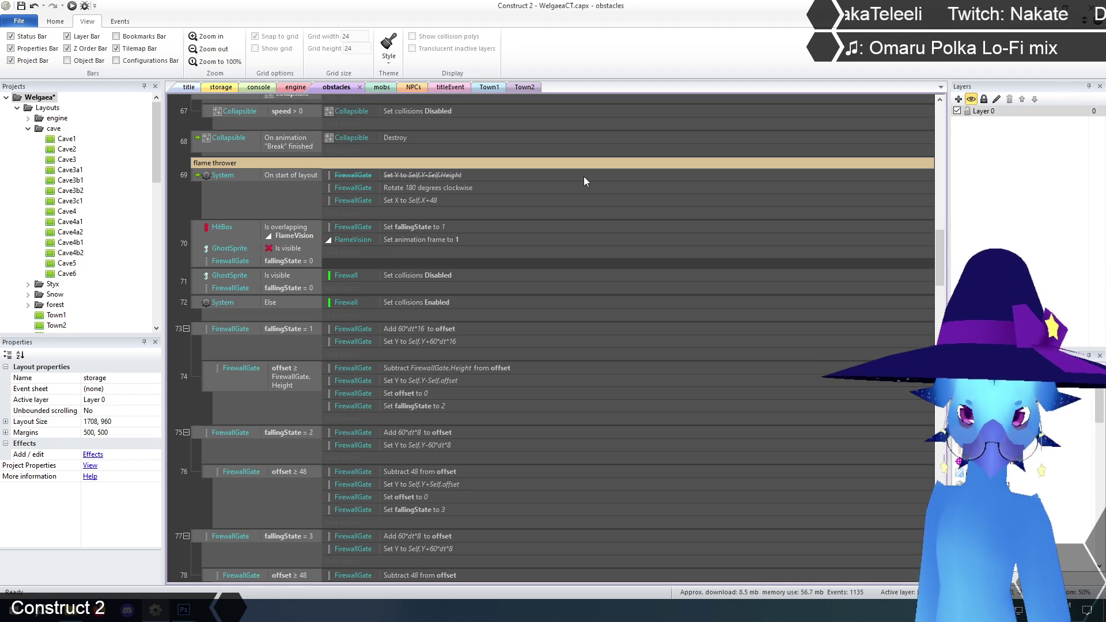
left_click(351, 213)
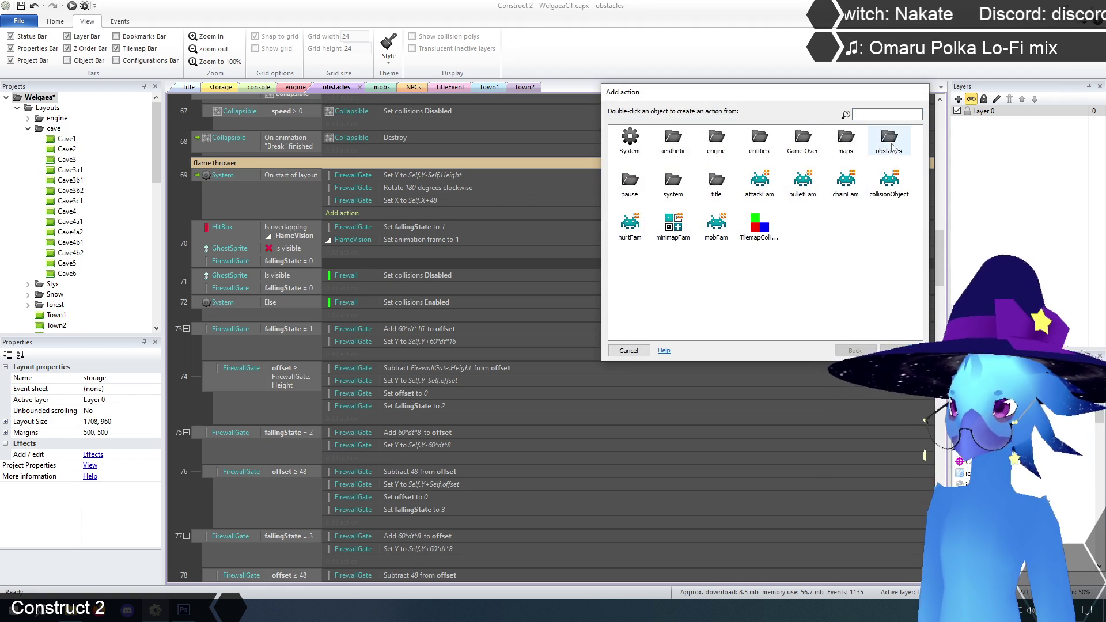
Add a FirewallGate Set height action with value 0 to event 69.
double_click(884, 145)
double_click(677, 183)
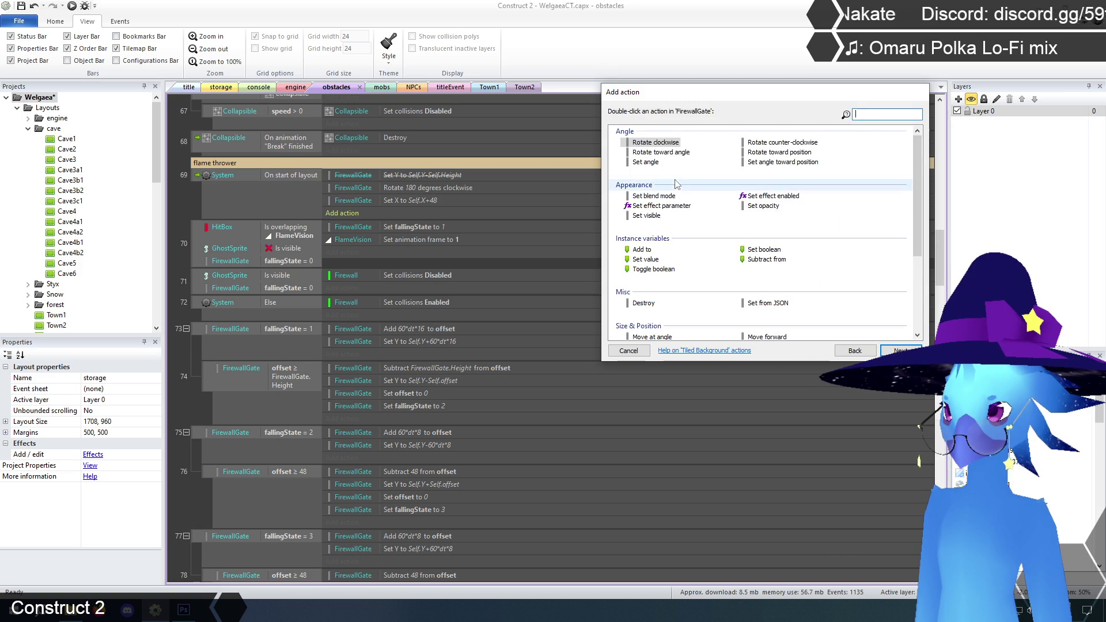
scroll(680, 207, "down", 4)
scroll(681, 213, "up", 2)
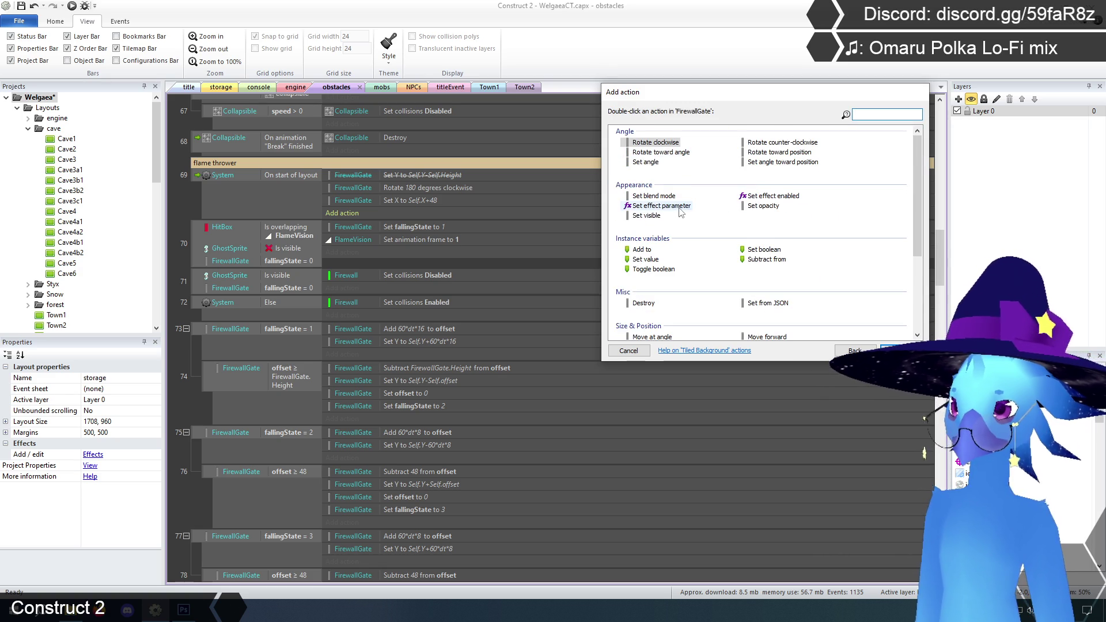
scroll(688, 203, "down", 5)
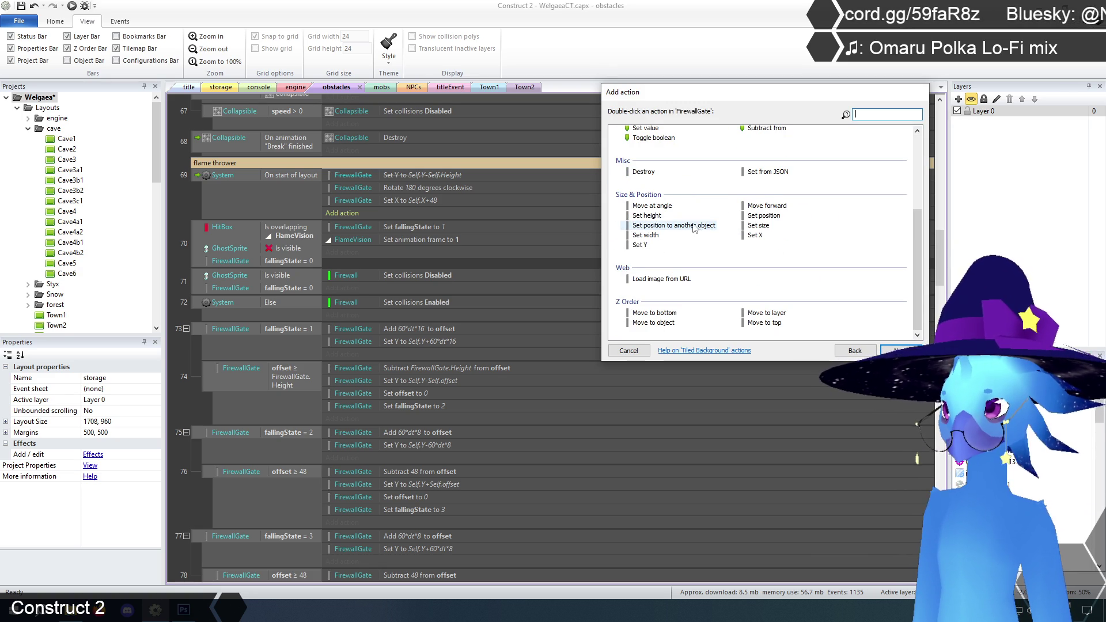
double_click(649, 215)
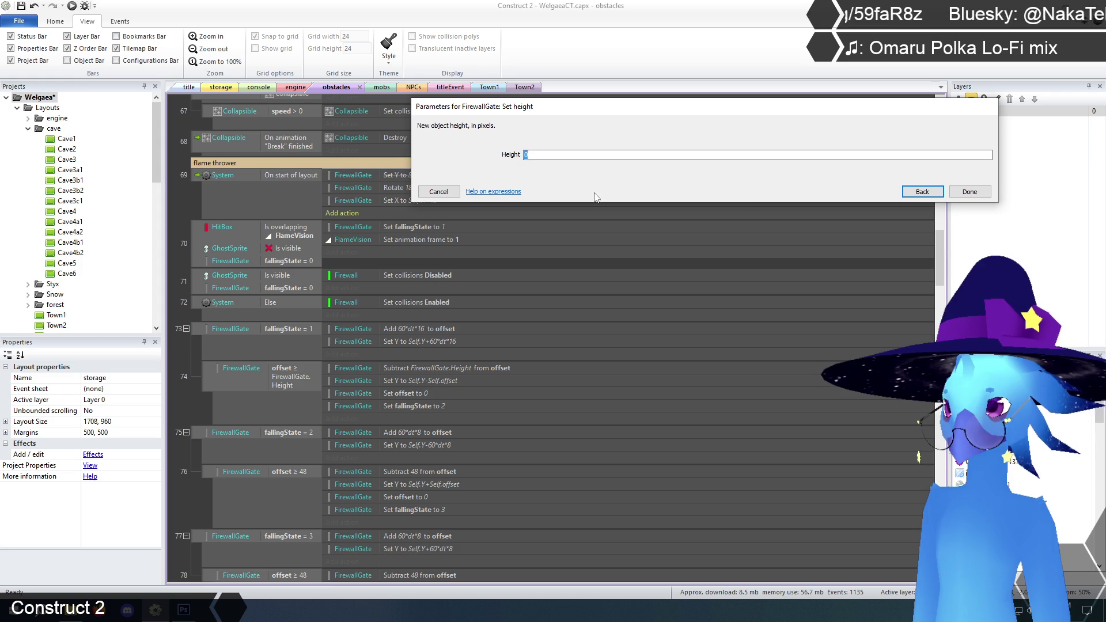
left_click(969, 192)
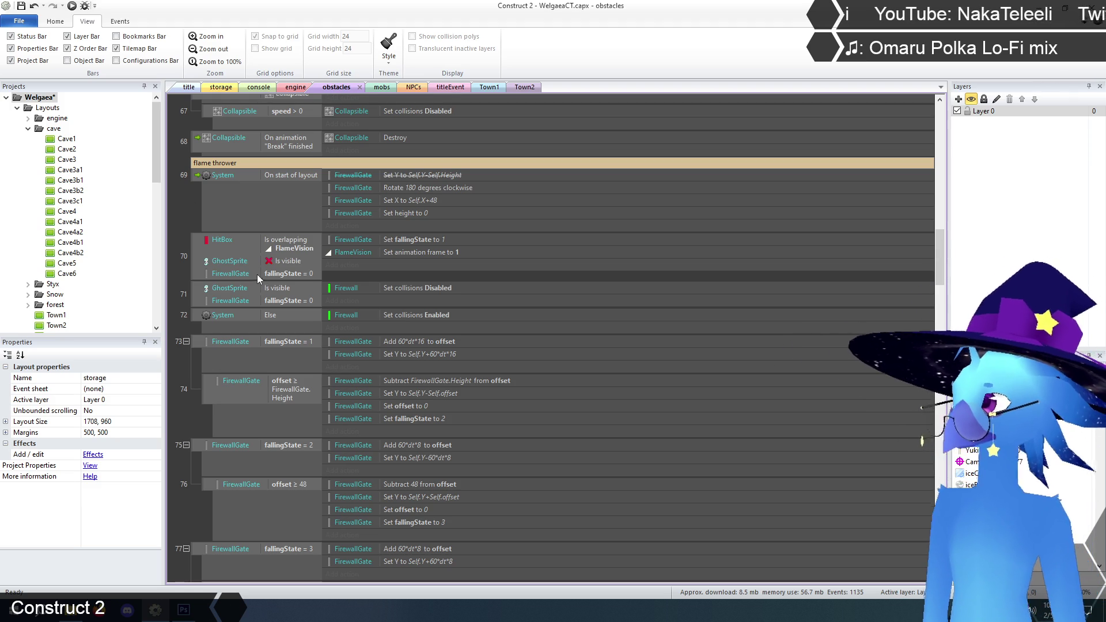
scroll(256, 274, "down", 1)
scroll(257, 273, "down", 2)
left_click(273, 311)
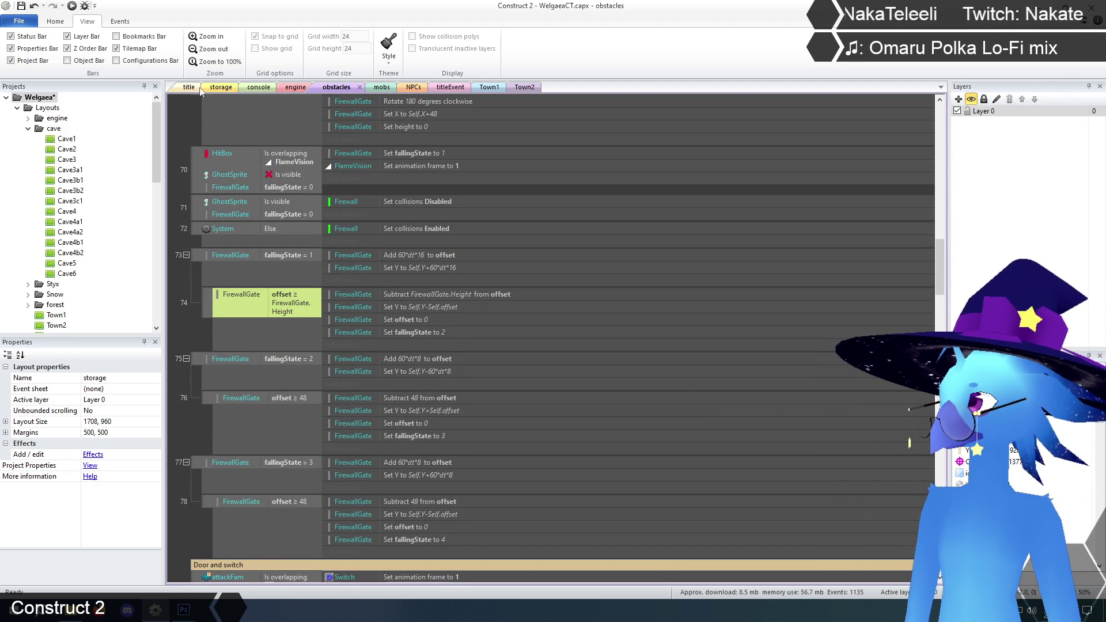
Check FirewallGate's size in storage, then change event 74's condition to offset ≥ 192.
left_click(221, 87)
left_click(689, 329)
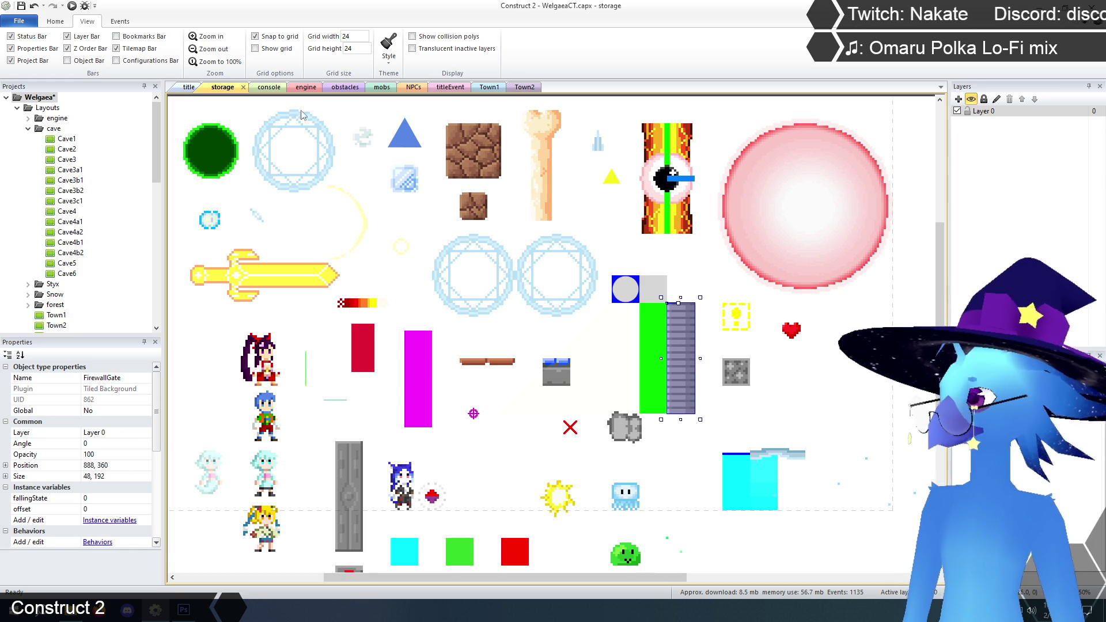
left_click(337, 87)
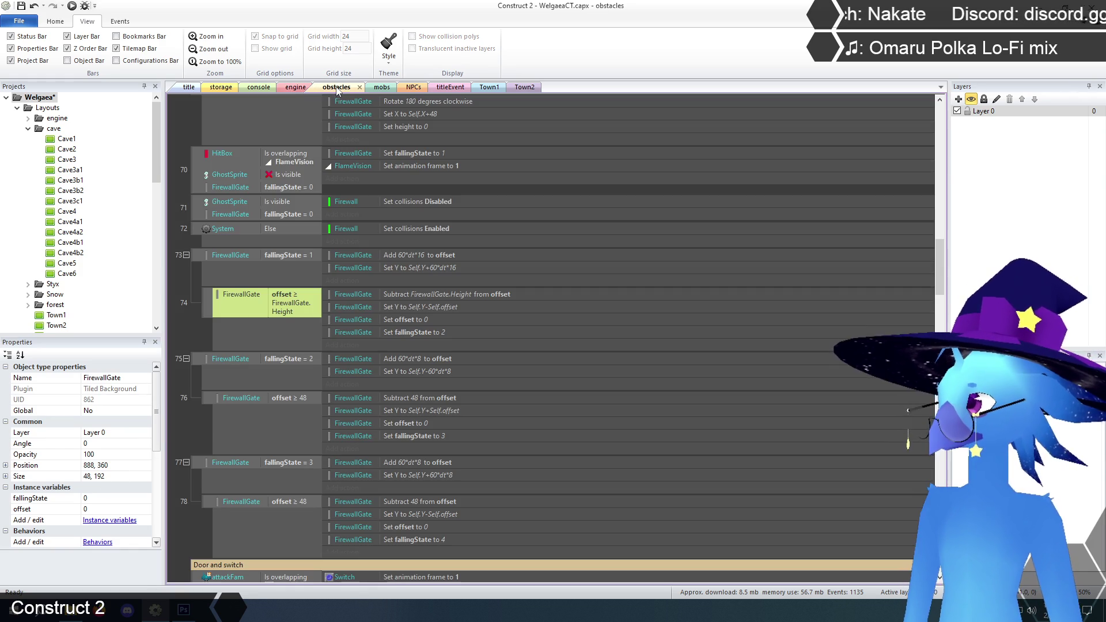
double_click(278, 310)
mouse_move(593, 193)
left_mouse_down()
mouse_move(496, 198)
mouse_move(504, 194)
left_mouse_up()
type("192")
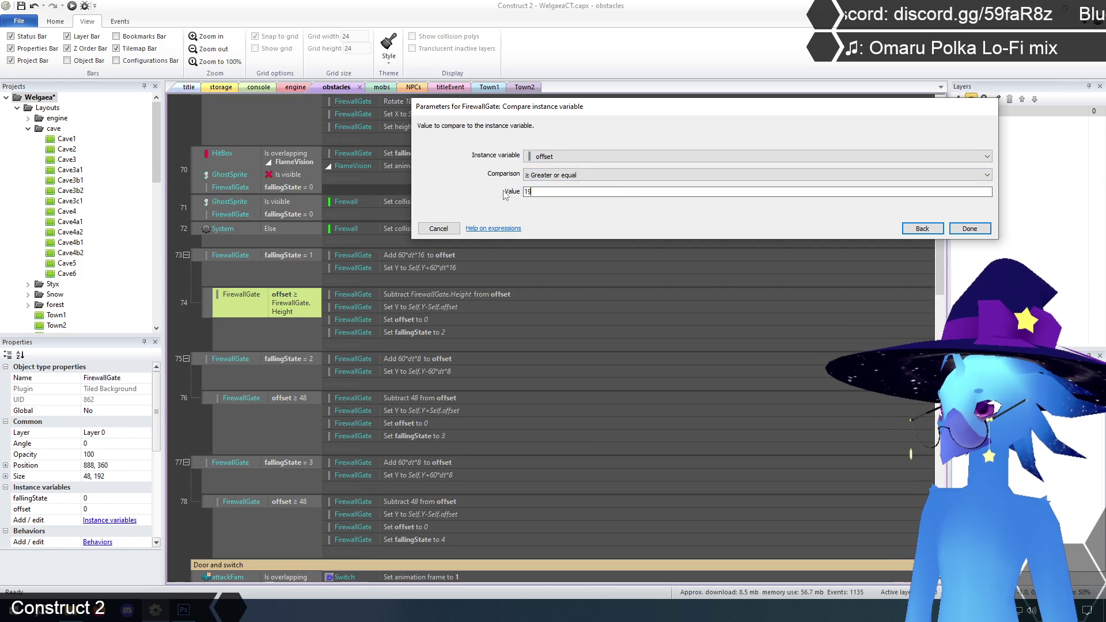
left_click(970, 229)
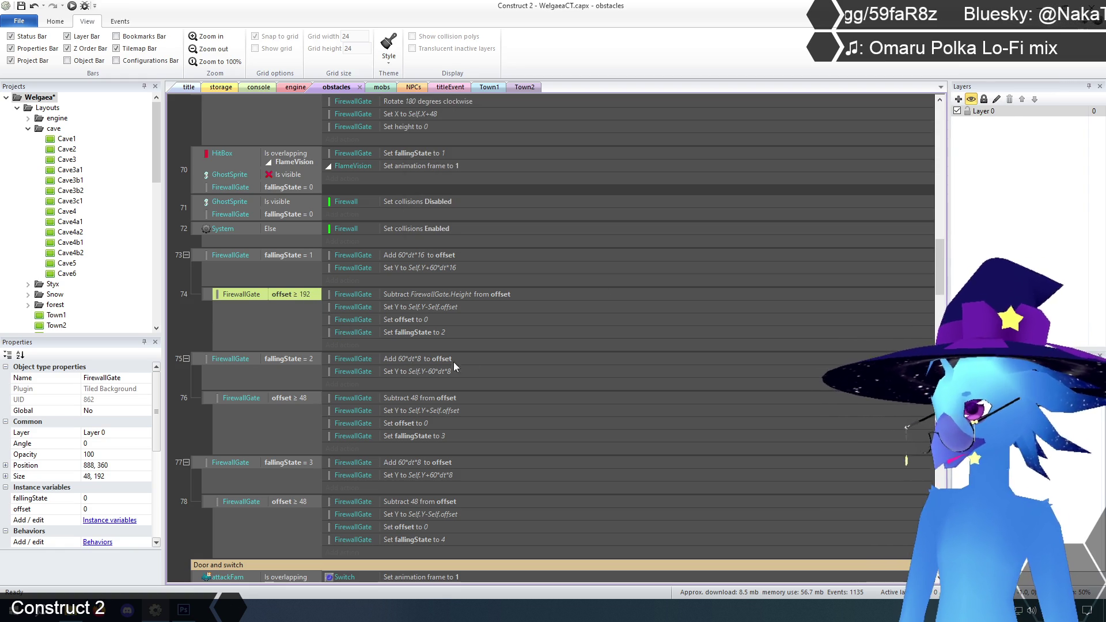
Change event 74's Subtract action to subtract 192 from offset.
double_click(461, 294)
left_click(599, 173)
key("ctrl+shift+Left")
key("ctrl+shift+Left")
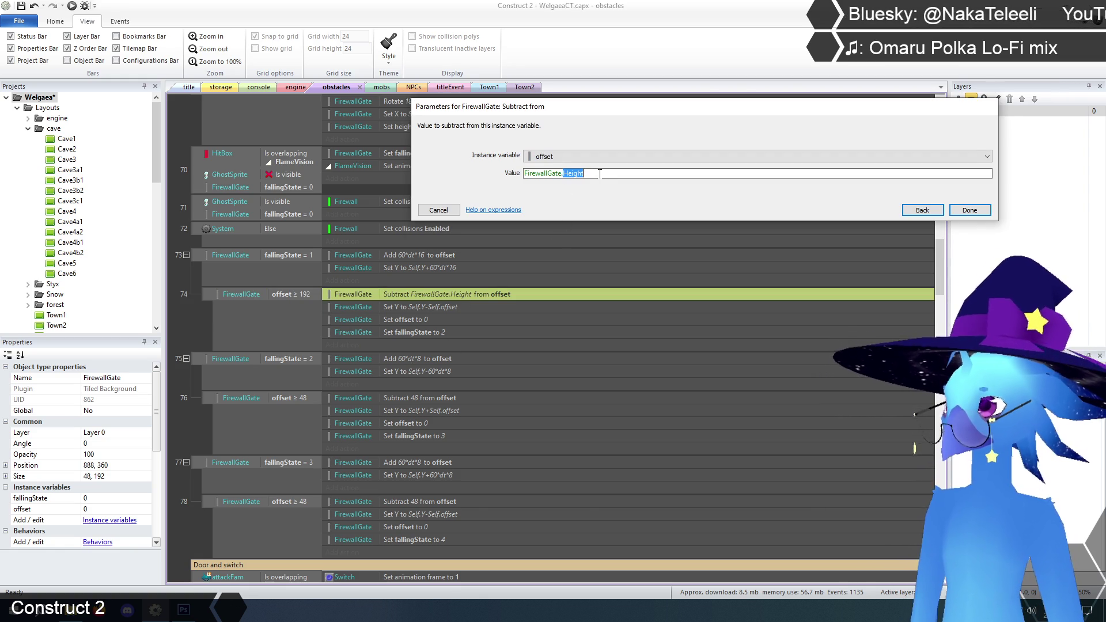
type("192")
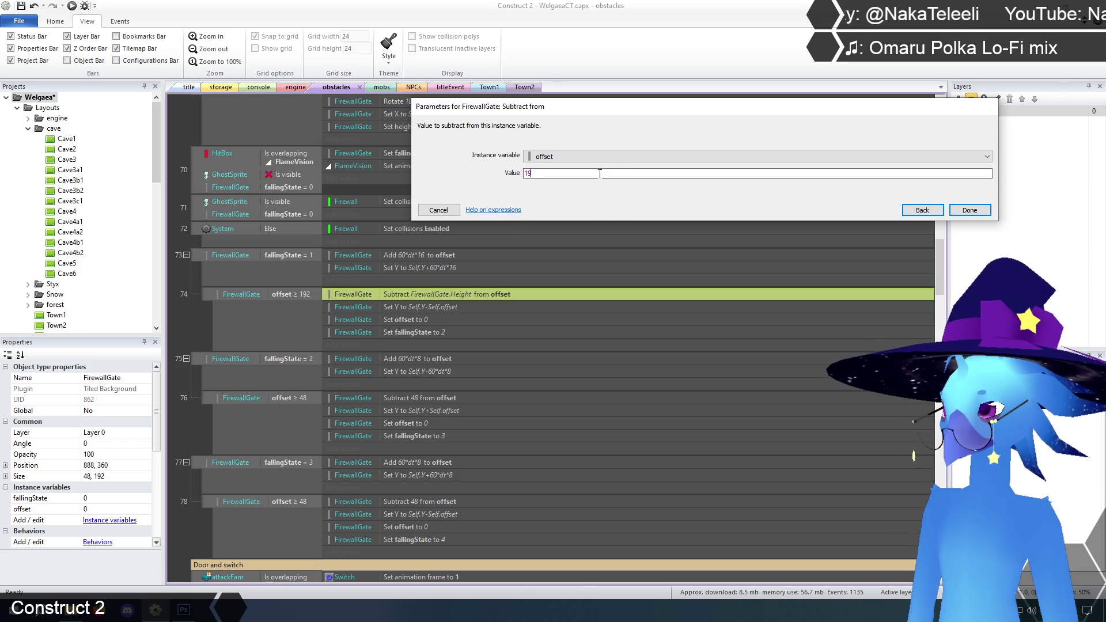
left_click(979, 210)
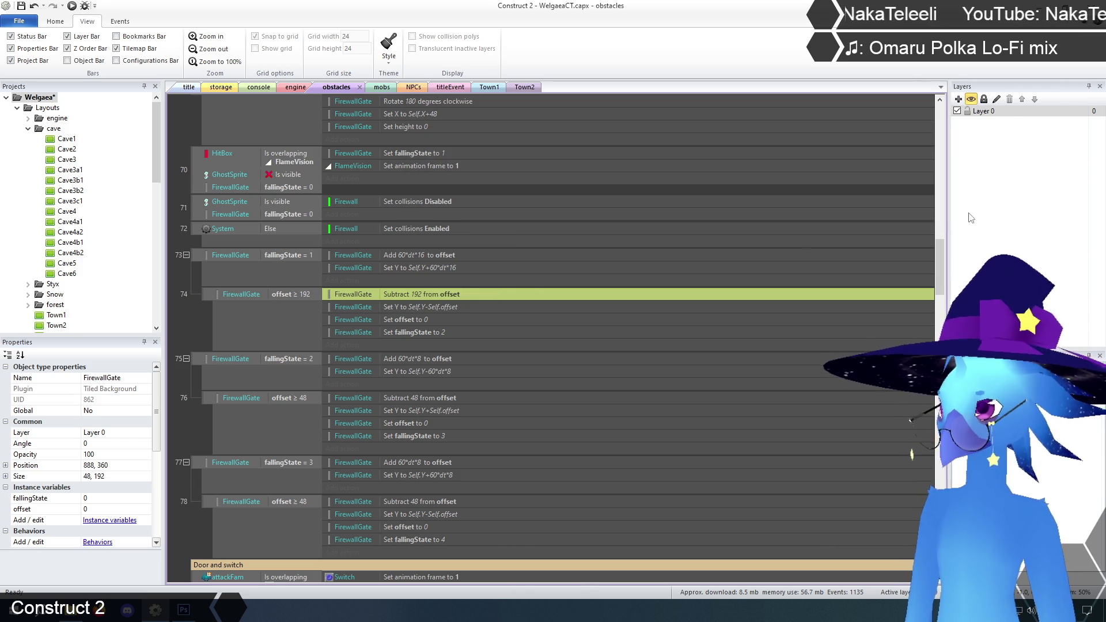
left_click(184, 317)
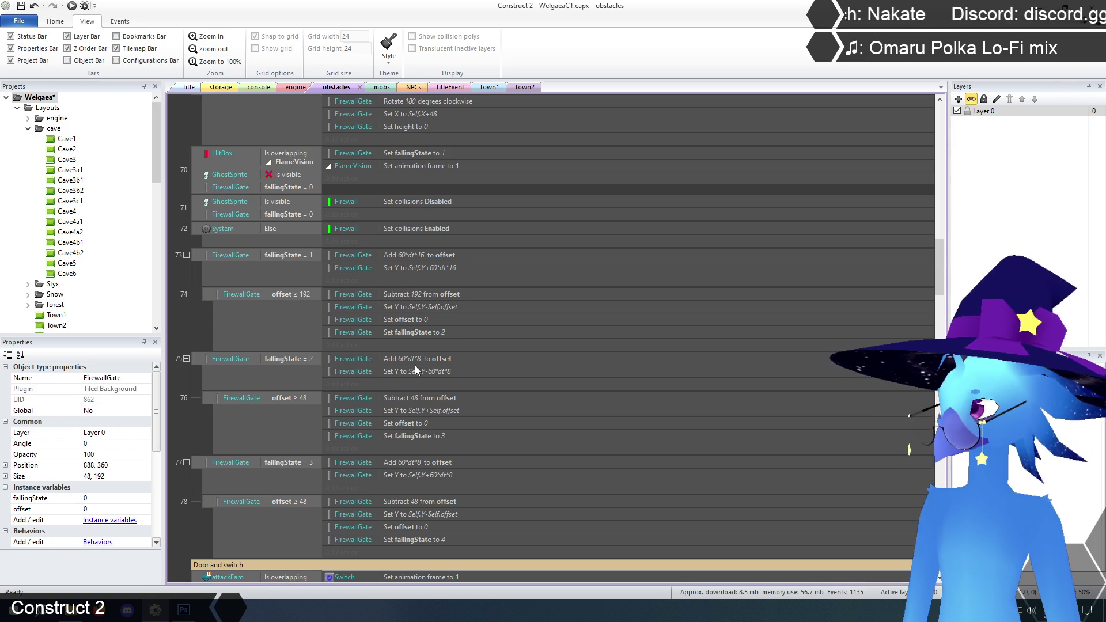
scroll(395, 369, "up", 3)
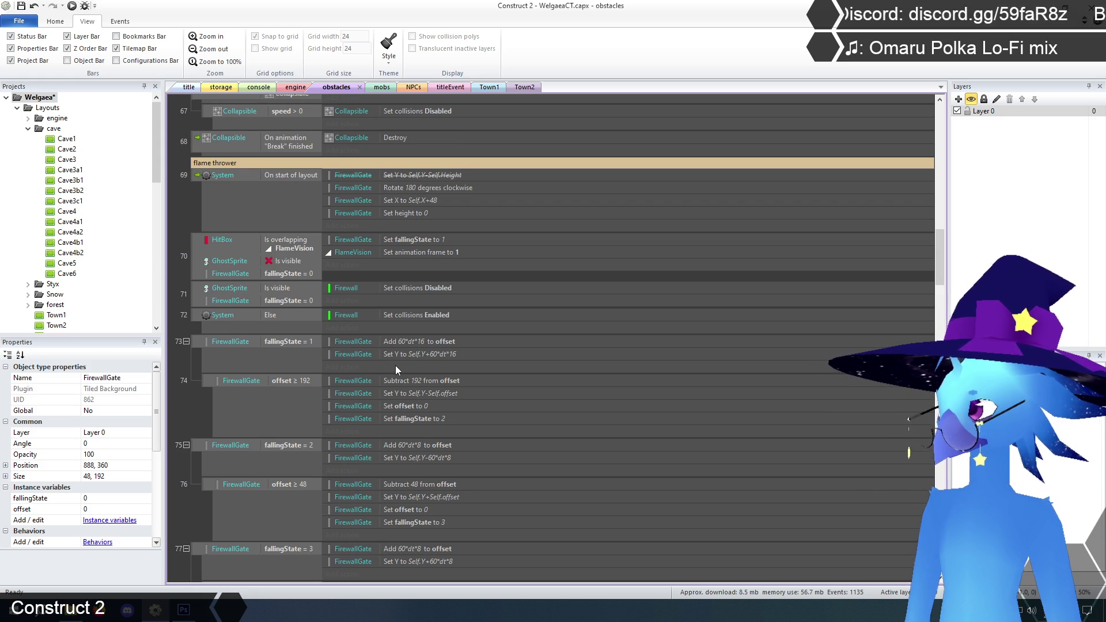
scroll(395, 369, "down", 3)
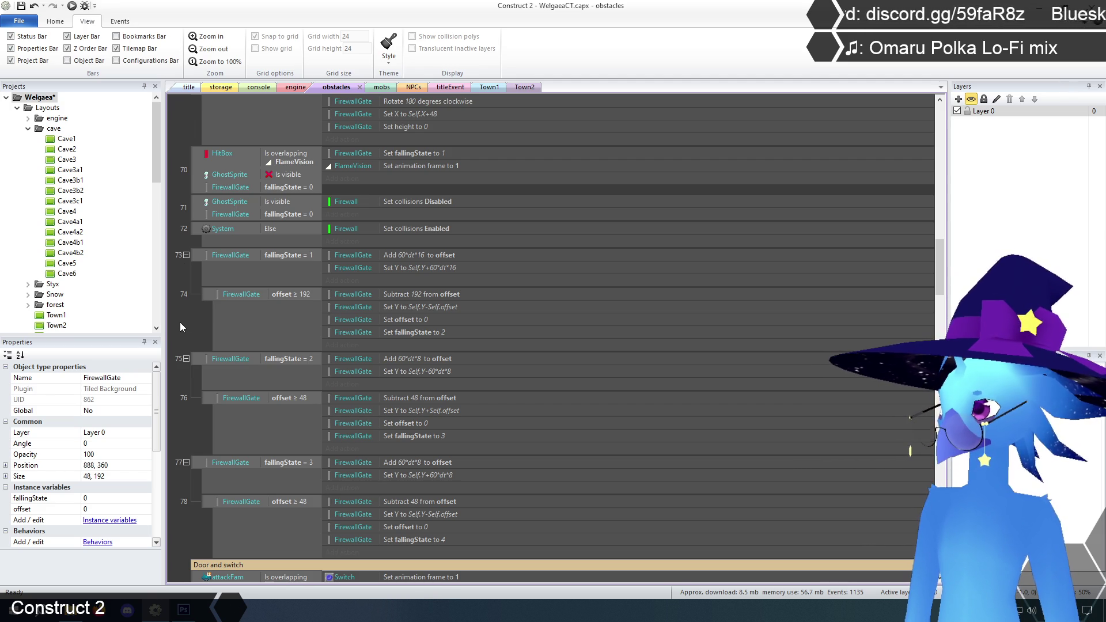
scroll(192, 323, "up", 3)
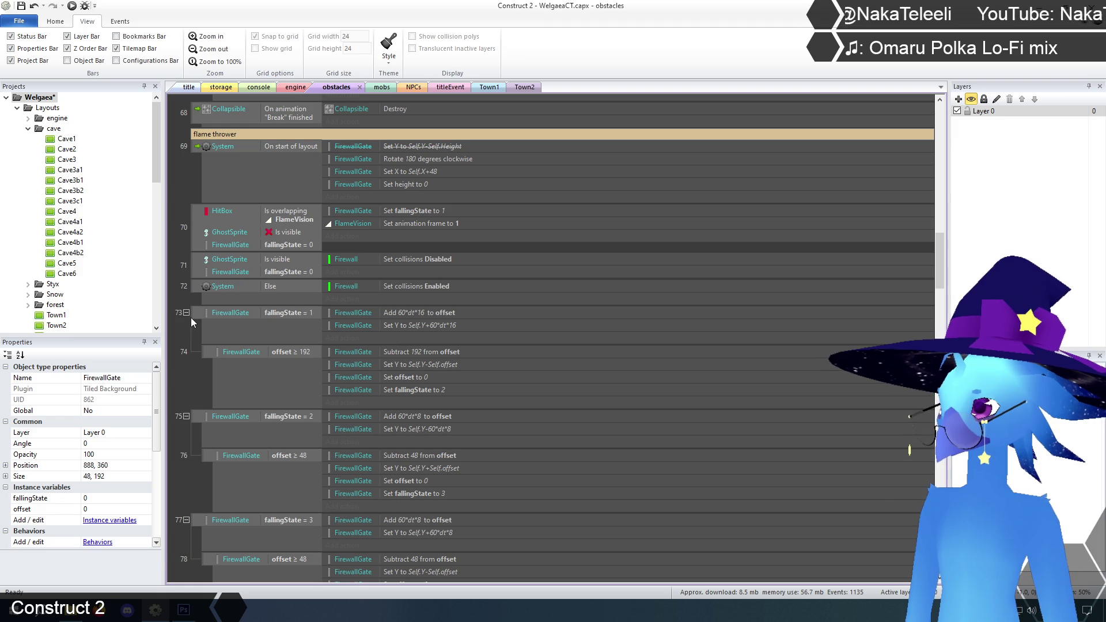
scroll(191, 318, "down", 3)
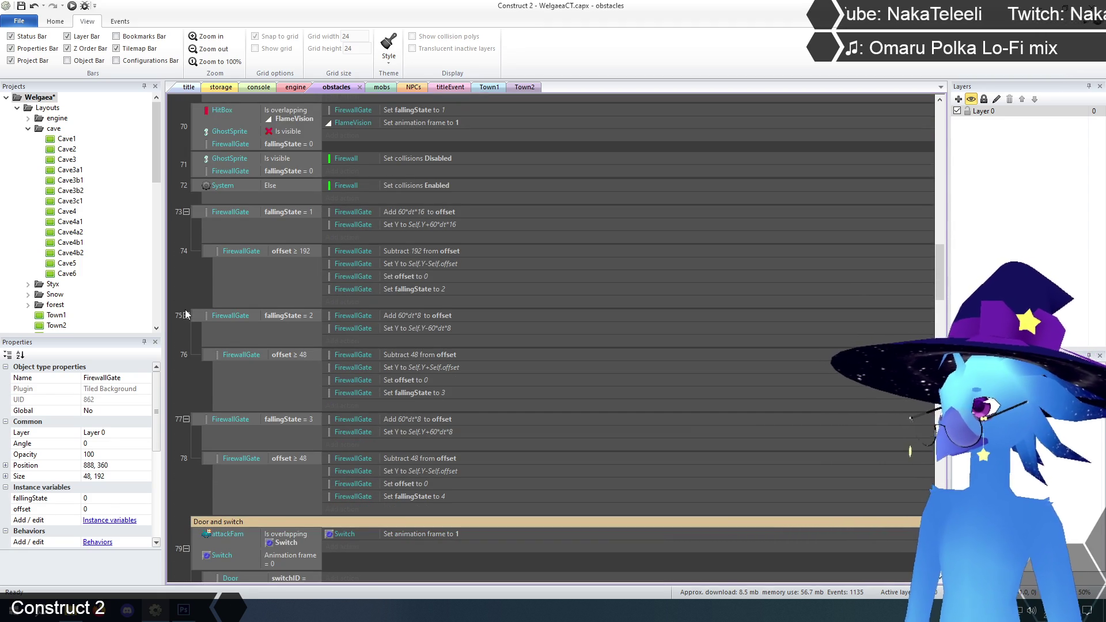
left_click(397, 214)
Add a FirewallGate Set height to Self.offset action to event 73.
left_click(395, 225)
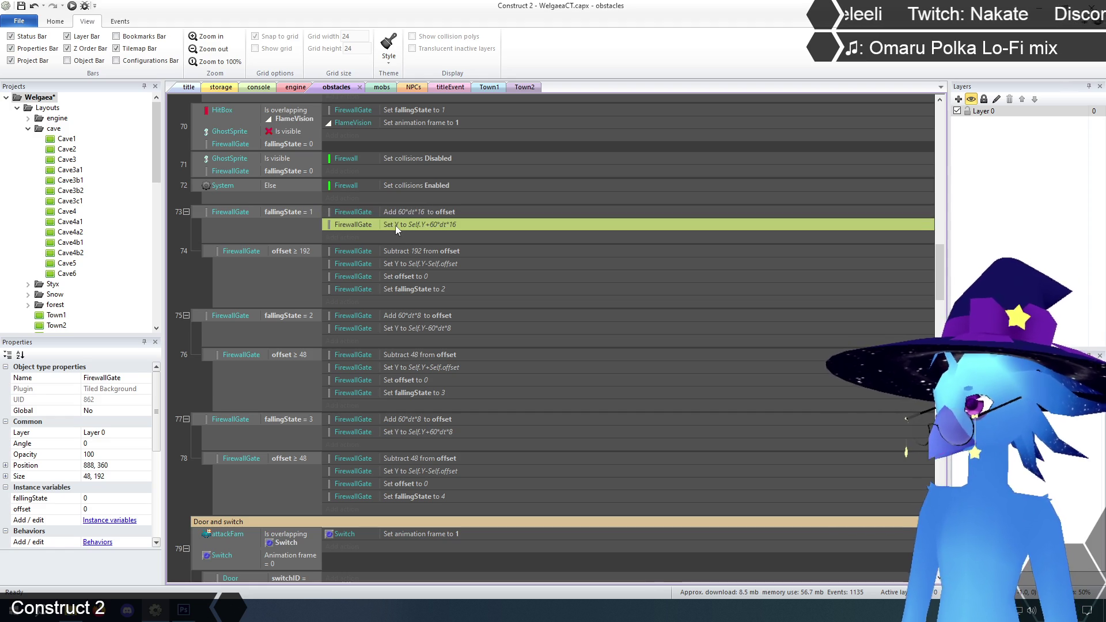
left_click(352, 237)
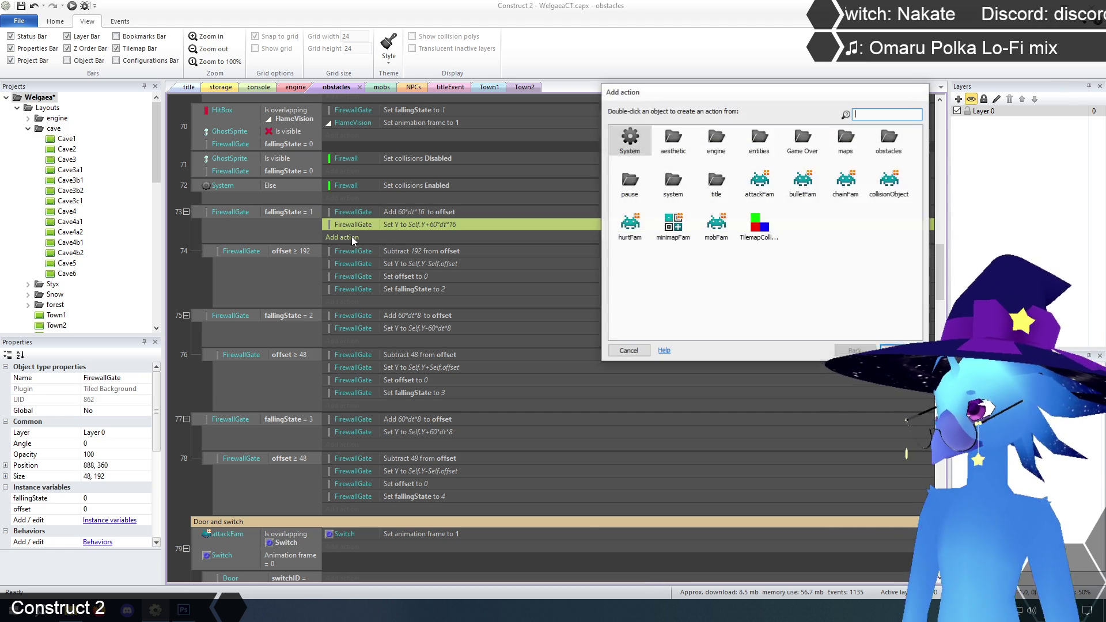
double_click(885, 140)
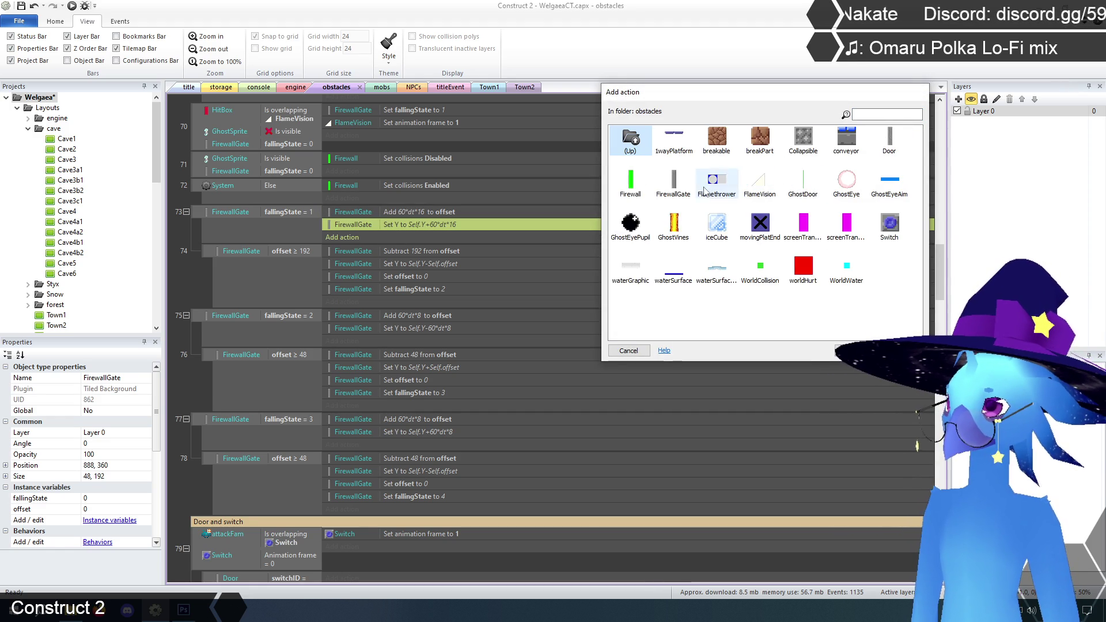
double_click(677, 183)
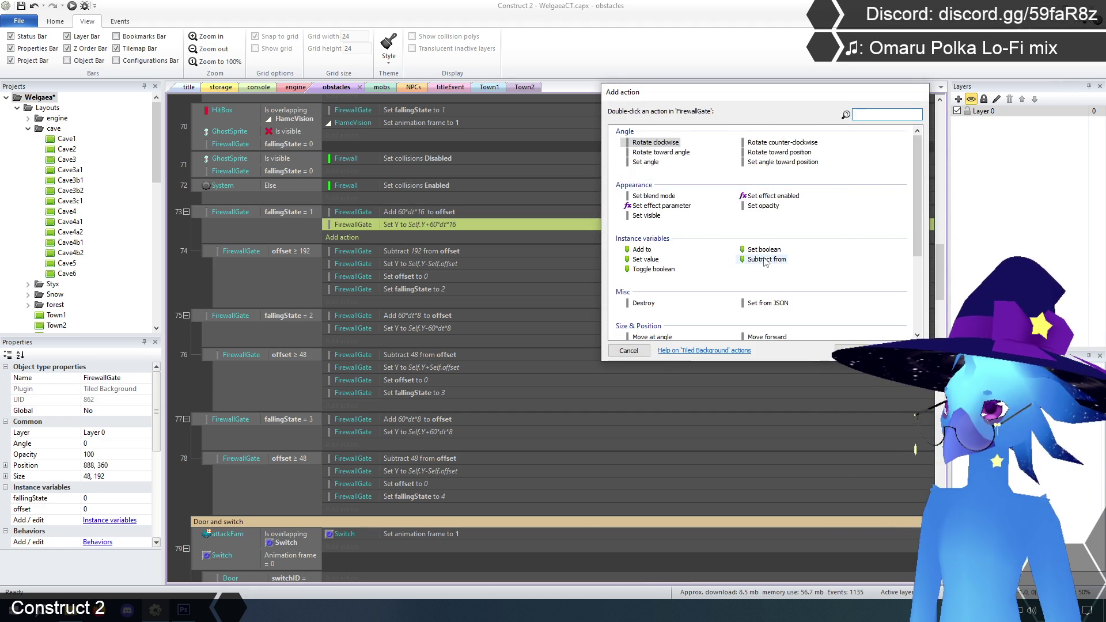
scroll(687, 267, "down", 1)
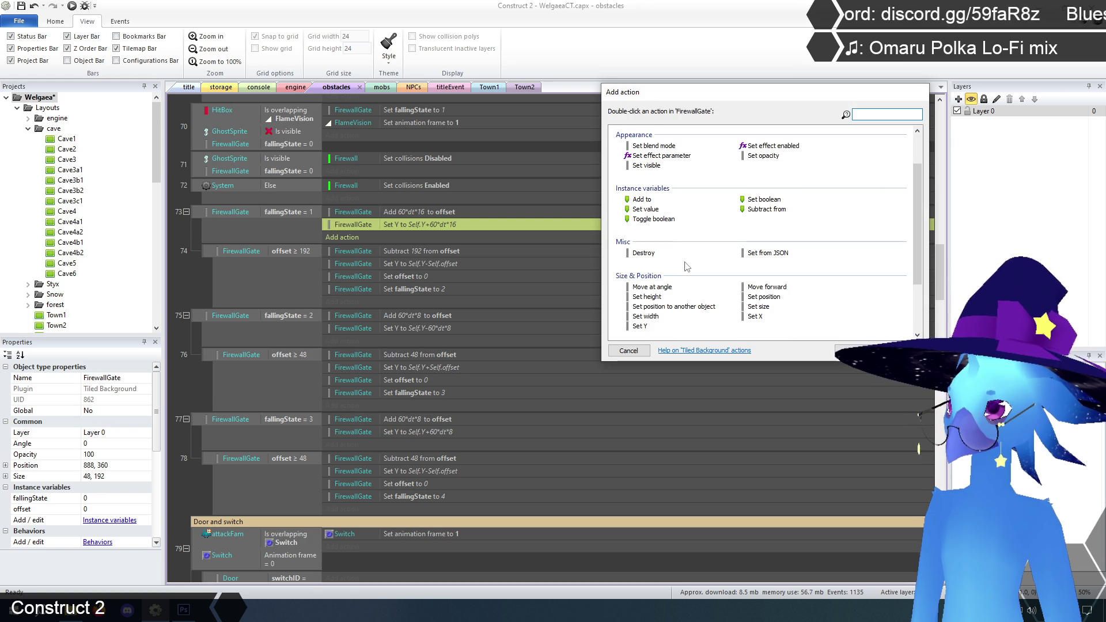
double_click(645, 296)
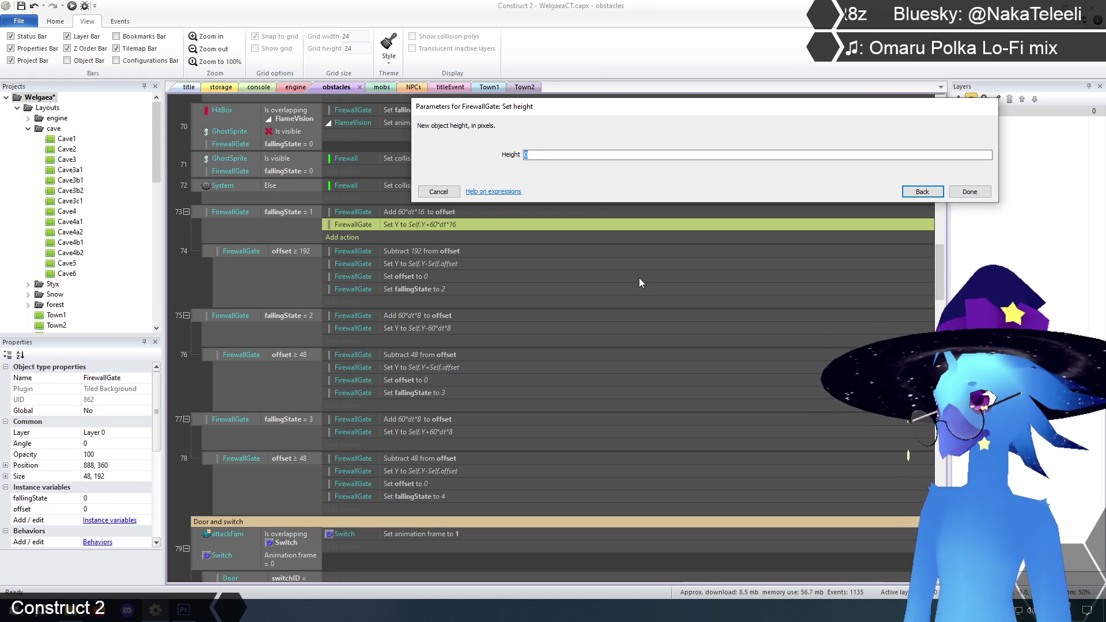
type("Self")
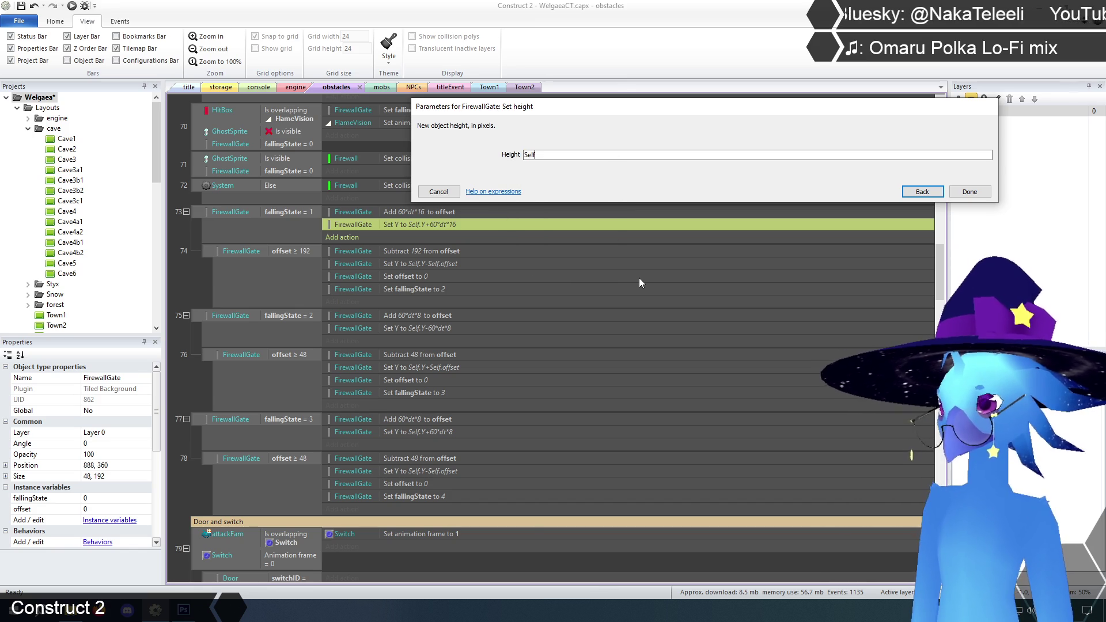
type(".offset")
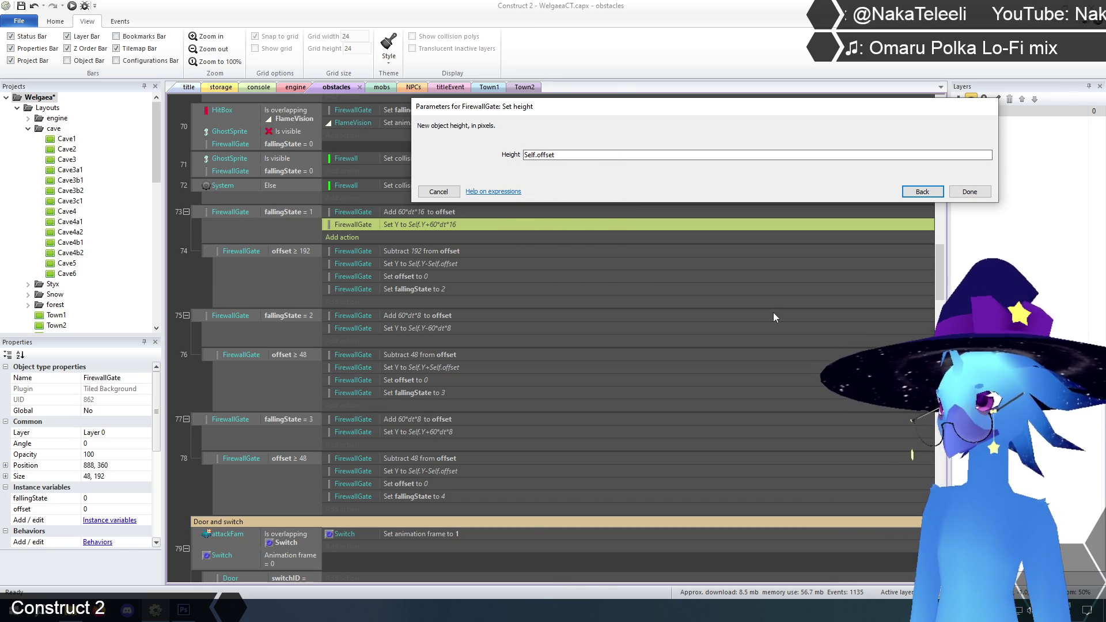
left_click(969, 191)
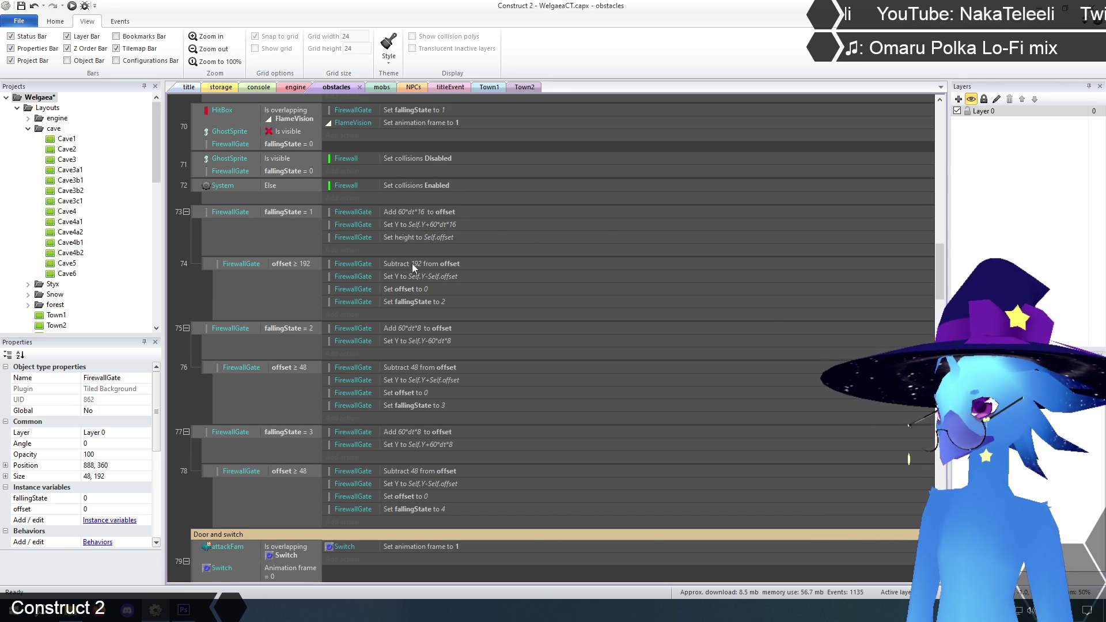
Add a FirewallGate Set height 192 action to event 74, then switch to the title layout.
left_click(356, 316)
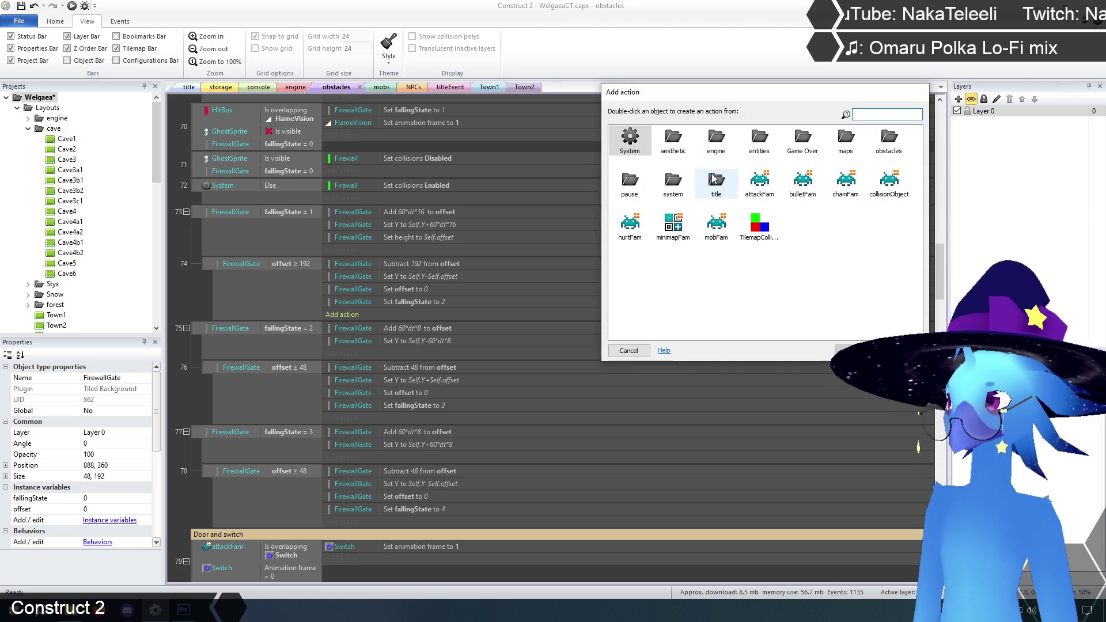
double_click(889, 139)
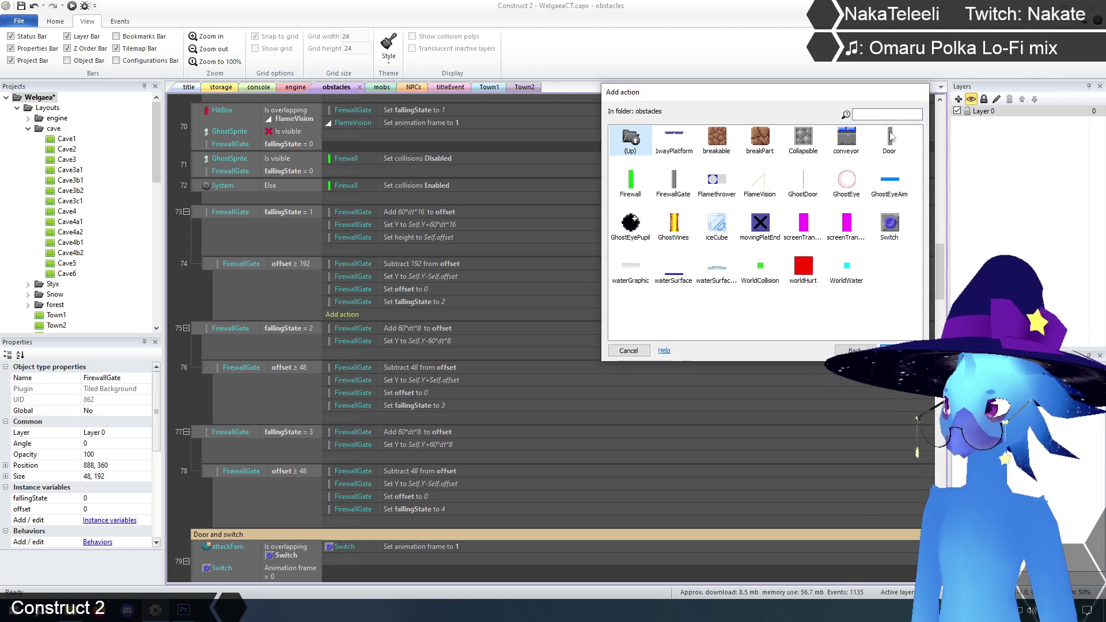
double_click(673, 182)
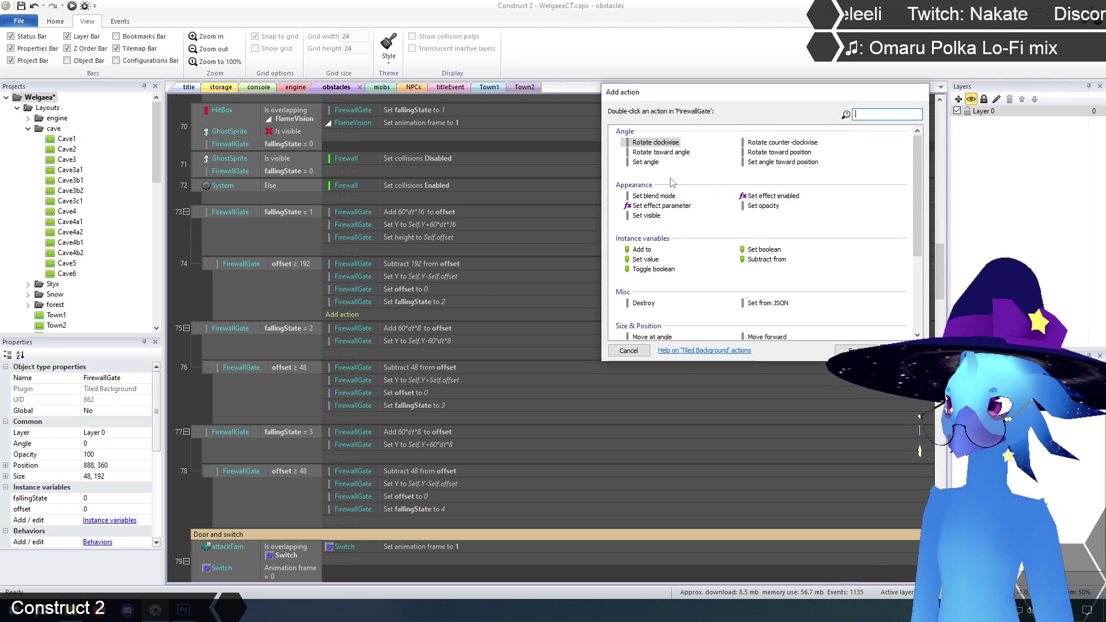
scroll(742, 238, "down", 5)
double_click(644, 216)
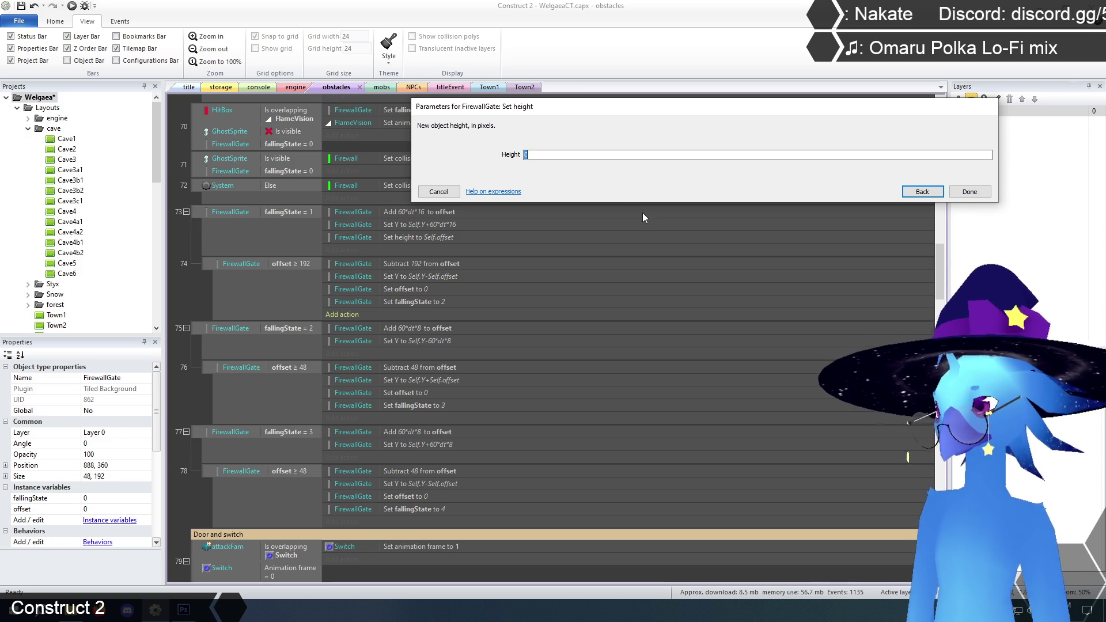
type("192")
key("Return")
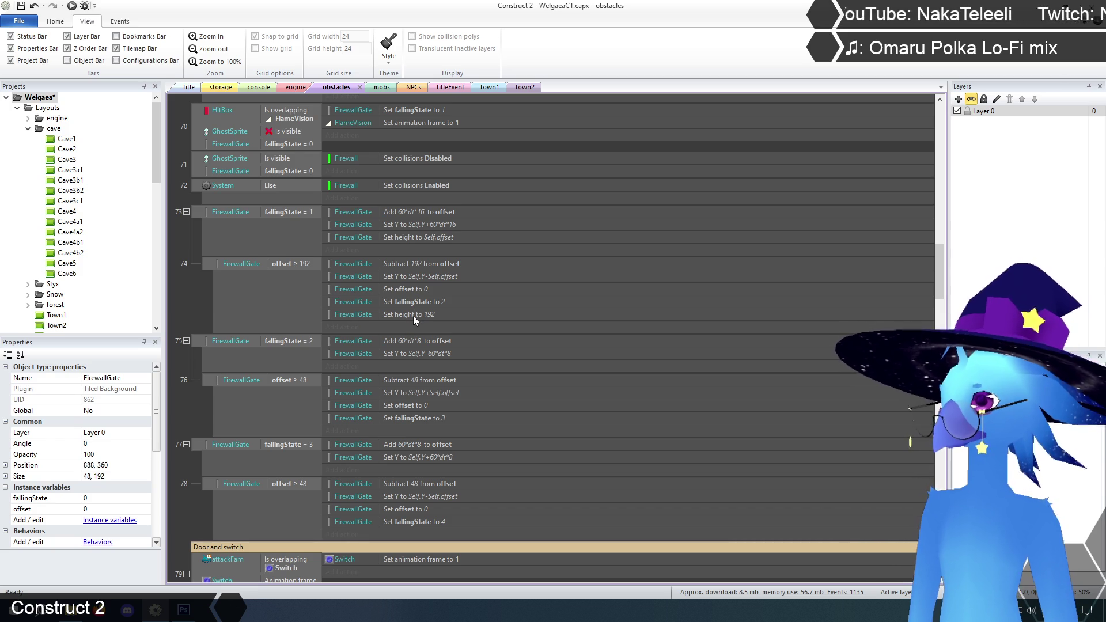
scroll(413, 316, "down", 2)
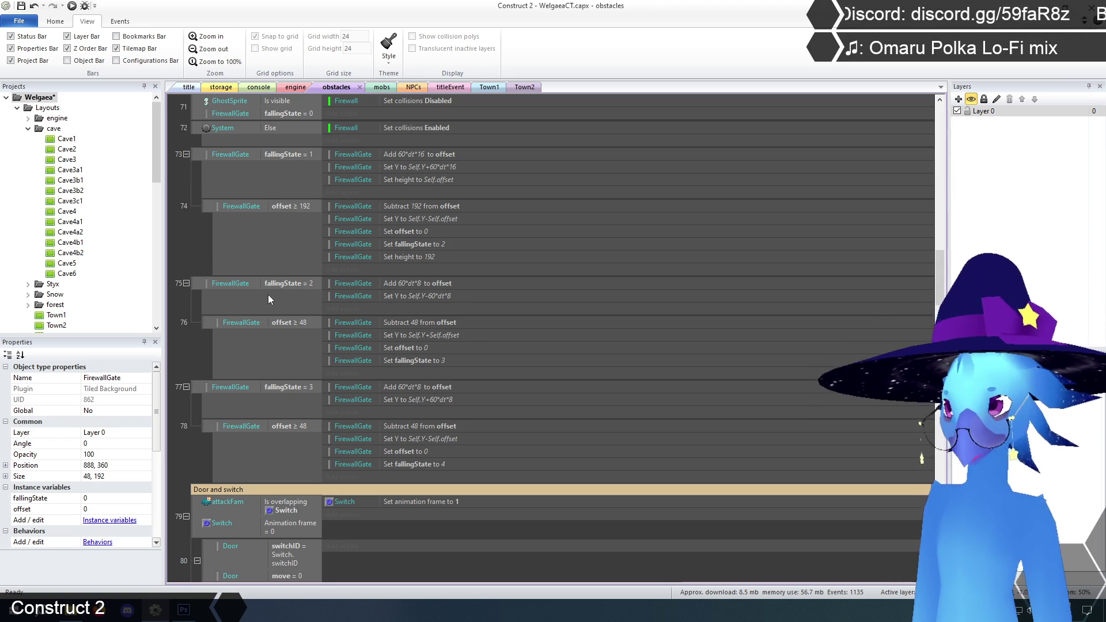
left_click(188, 87)
Launch the F5 preview, start the game and walk through Ruto Village toward the pillar.
key("F5")
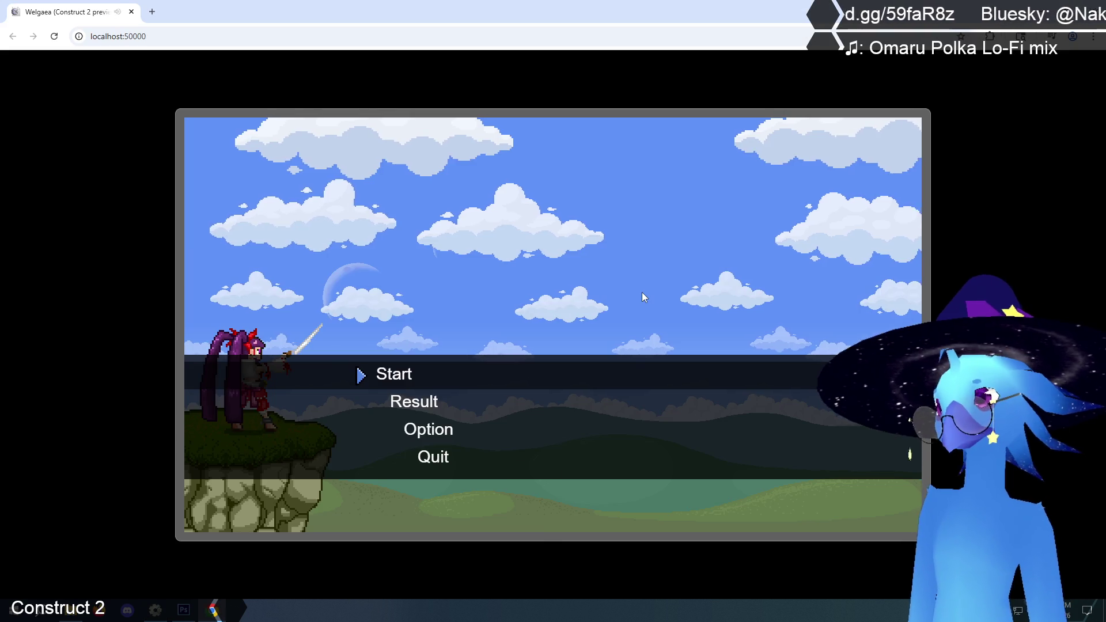
key("Return")
key("Return")
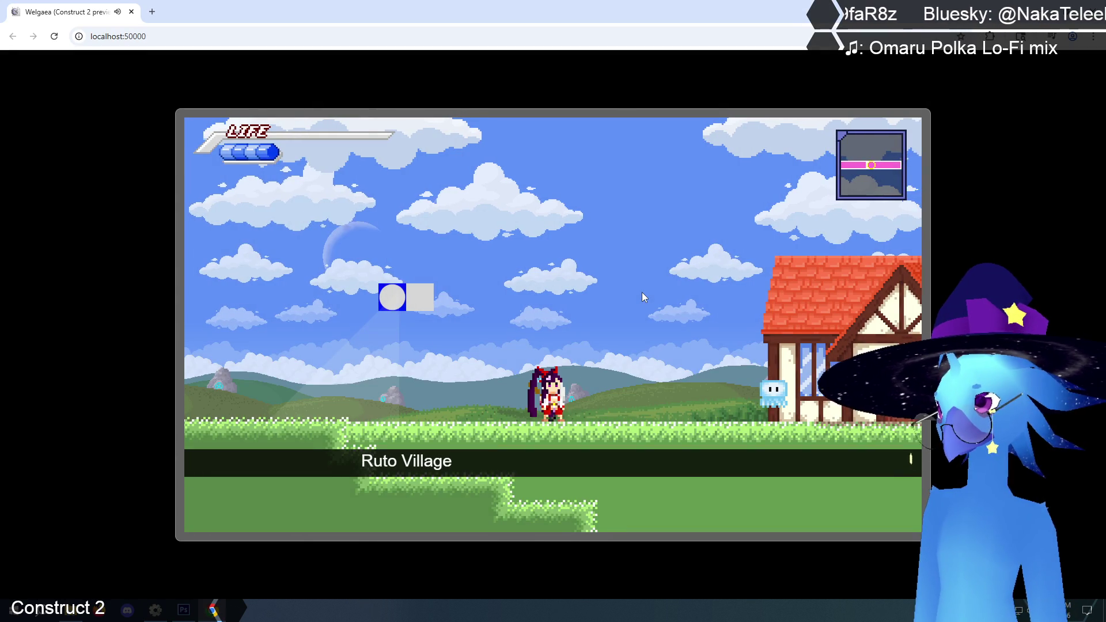
key("Right")
key("z")
key("Left")
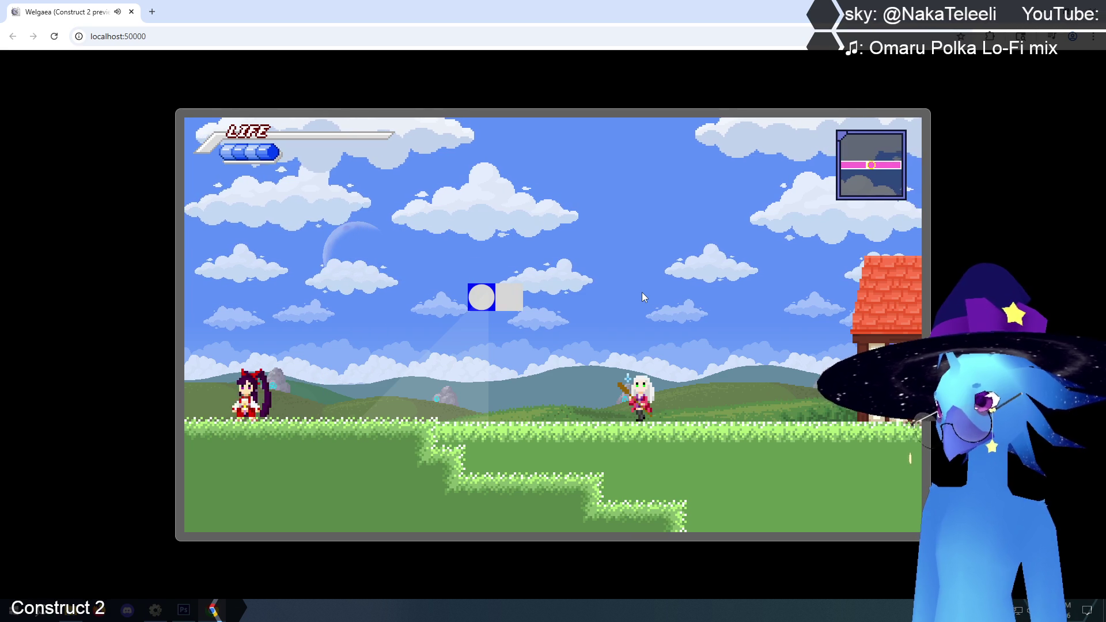
key("Right")
Walk the player out of Ruto Village and back several times.
key("Left")
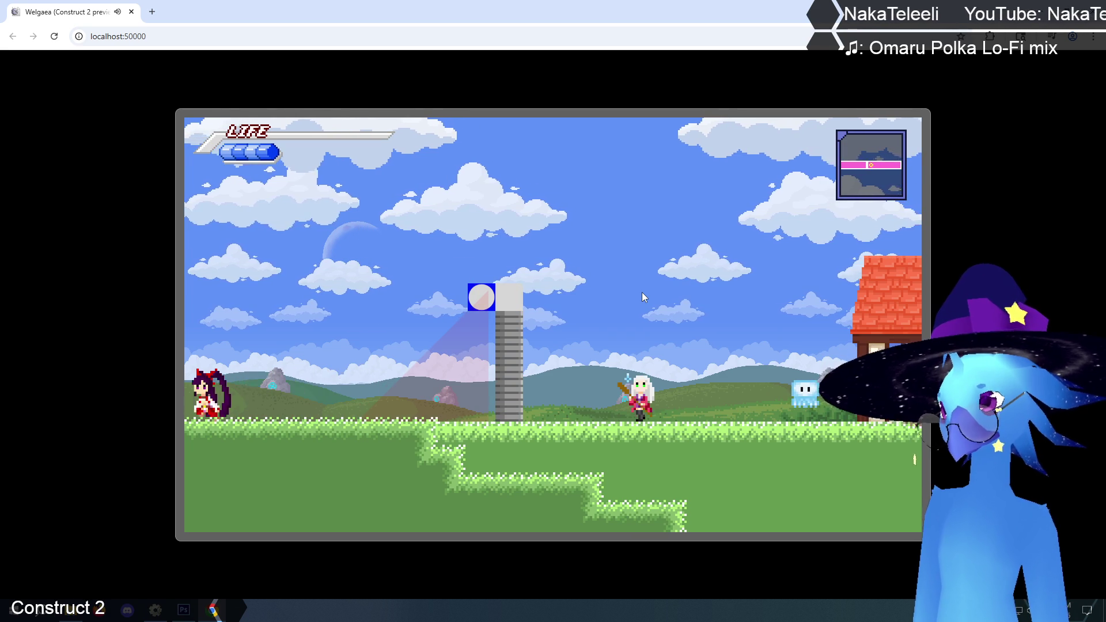
key("Right")
key("Left")
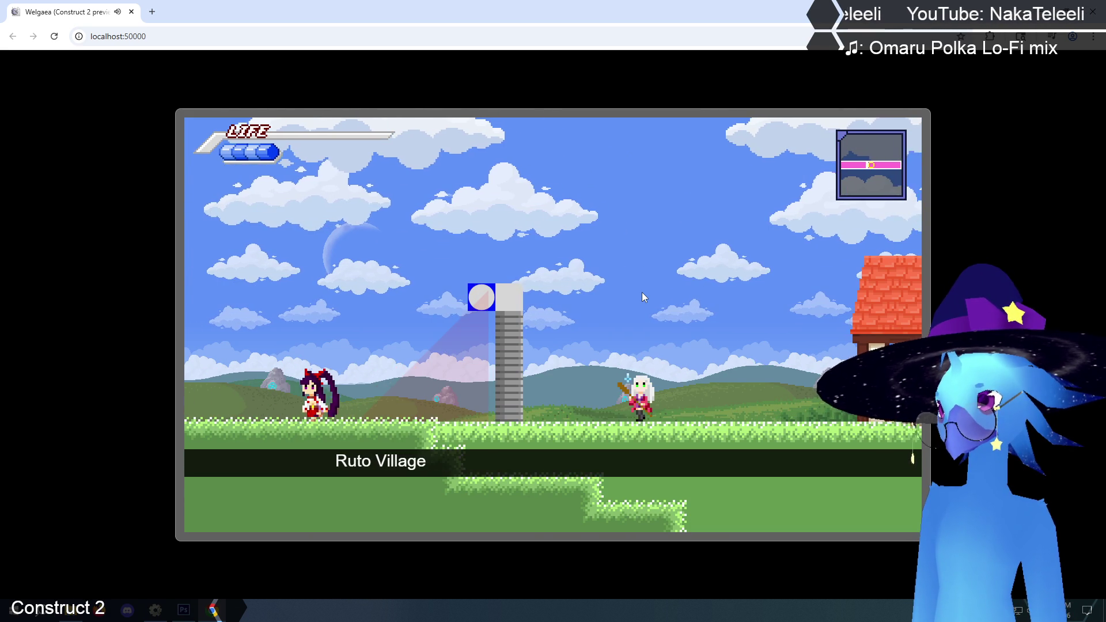
key("Right")
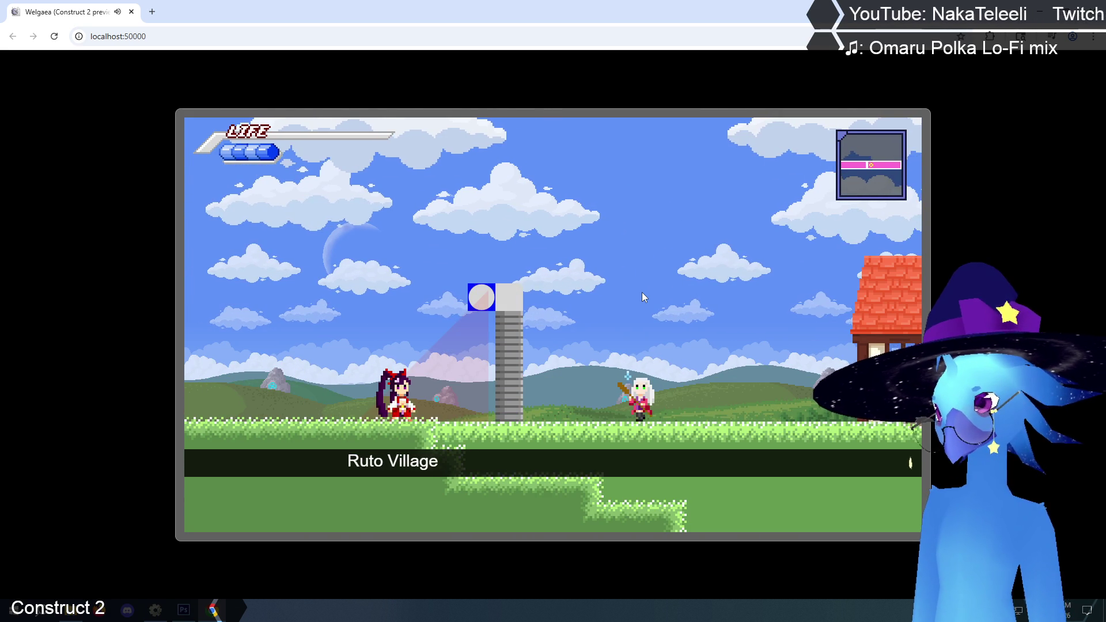
key("Left")
key("Right")
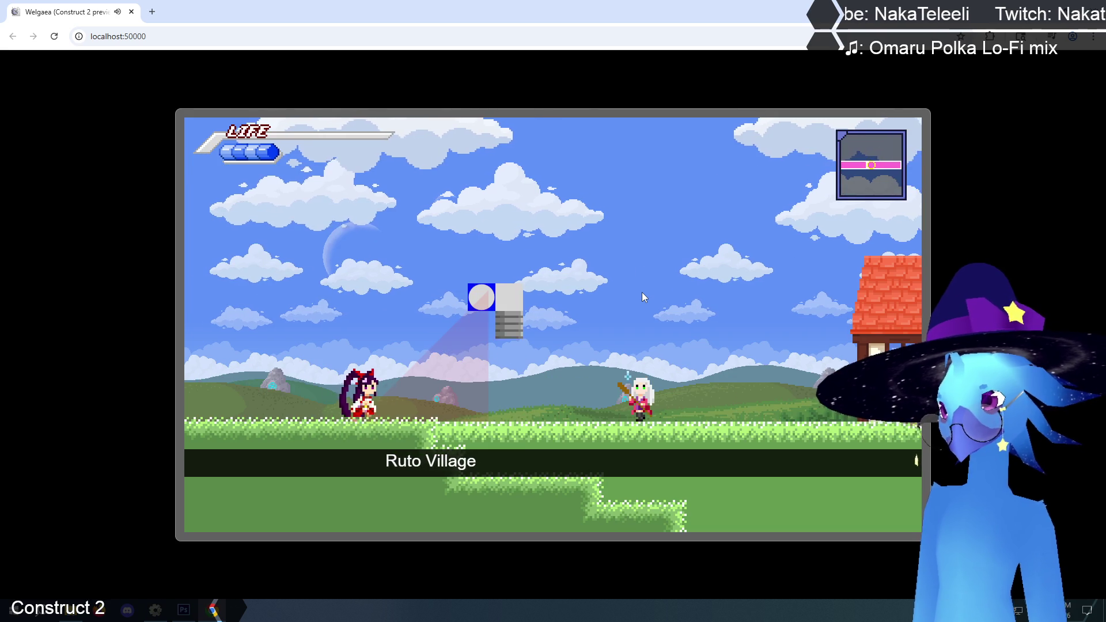
key("Left")
key("Right")
key("Left")
Walk to the tower, jump beside it, then leave and re-enter the village.
key("Left")
key("Right")
key("Up")
key("Right")
key("Left")
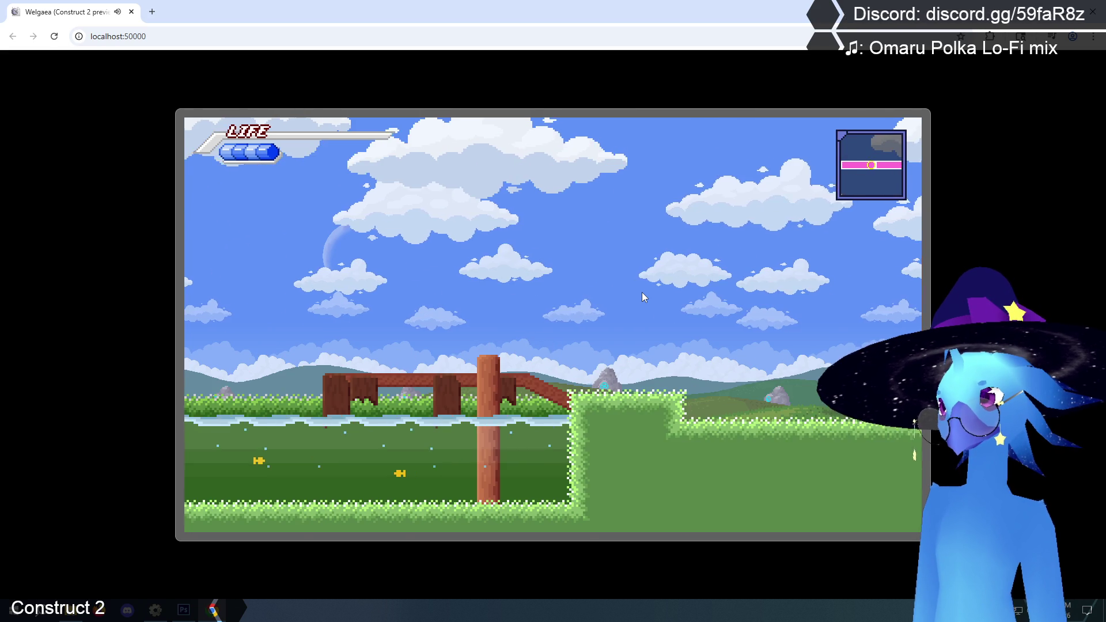
key("Left")
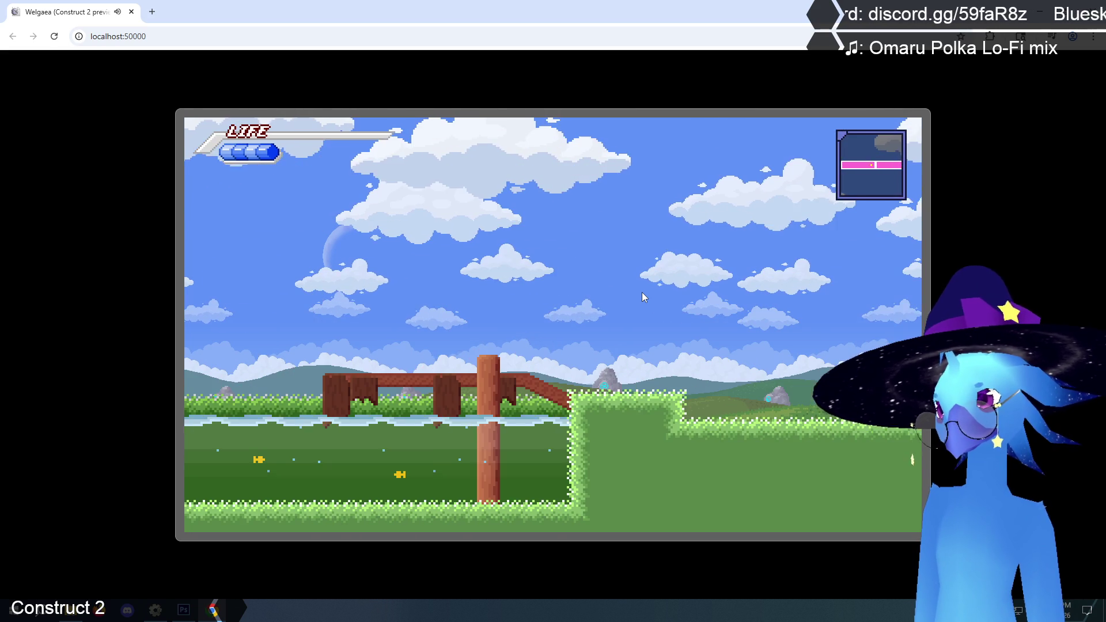
key("Right")
Run between the fence area and the pillar to watch it rise, then close the preview.
key("Left")
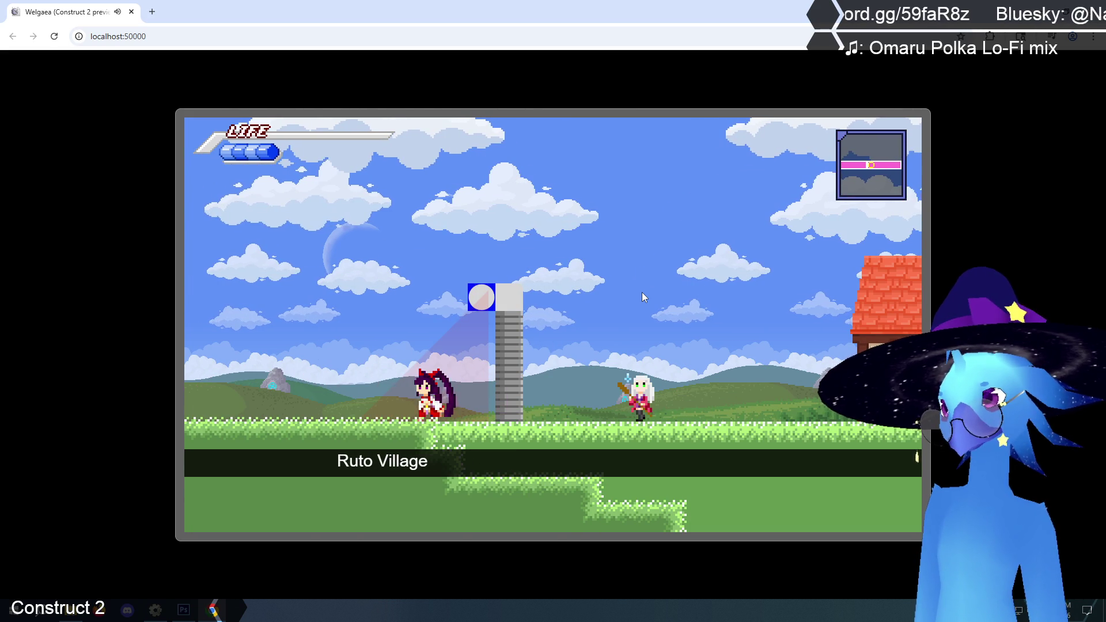
key("Right")
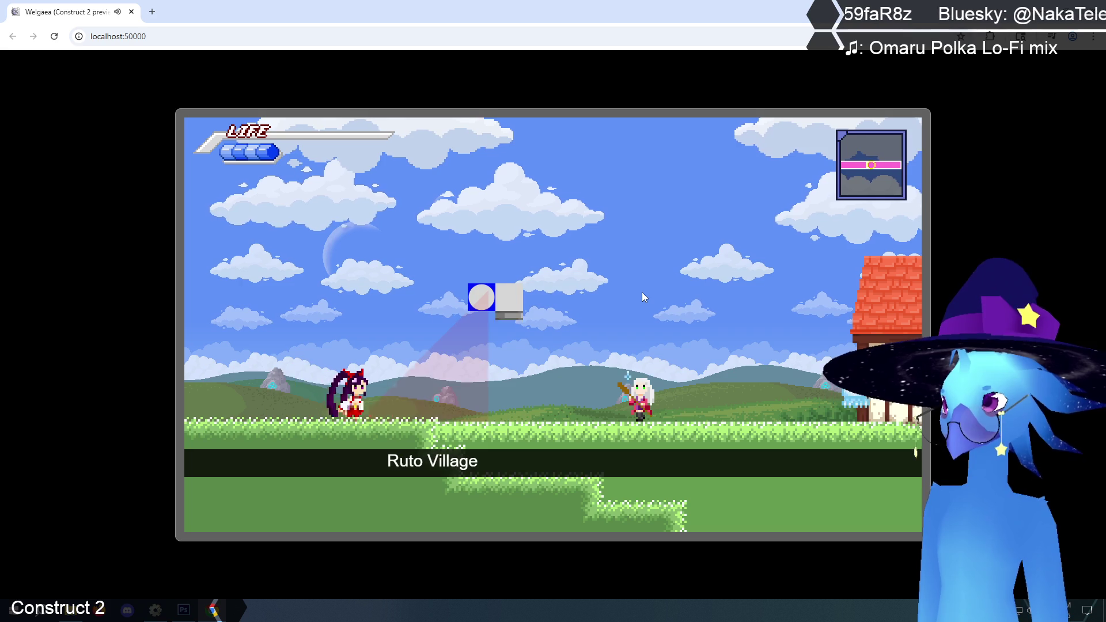
key("Left")
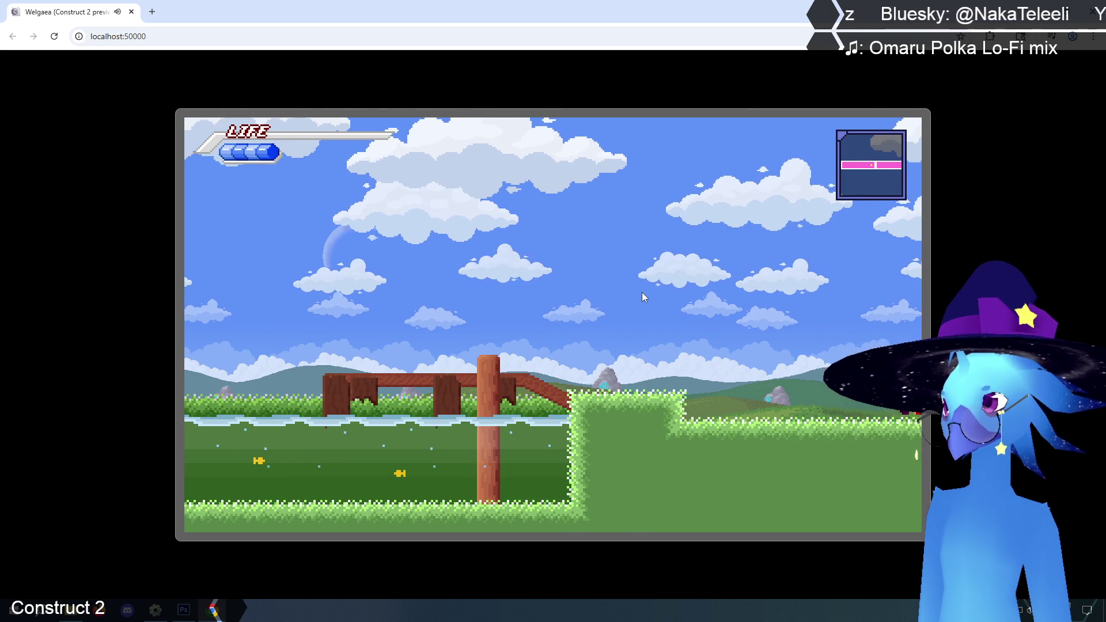
key("Right")
key("Left")
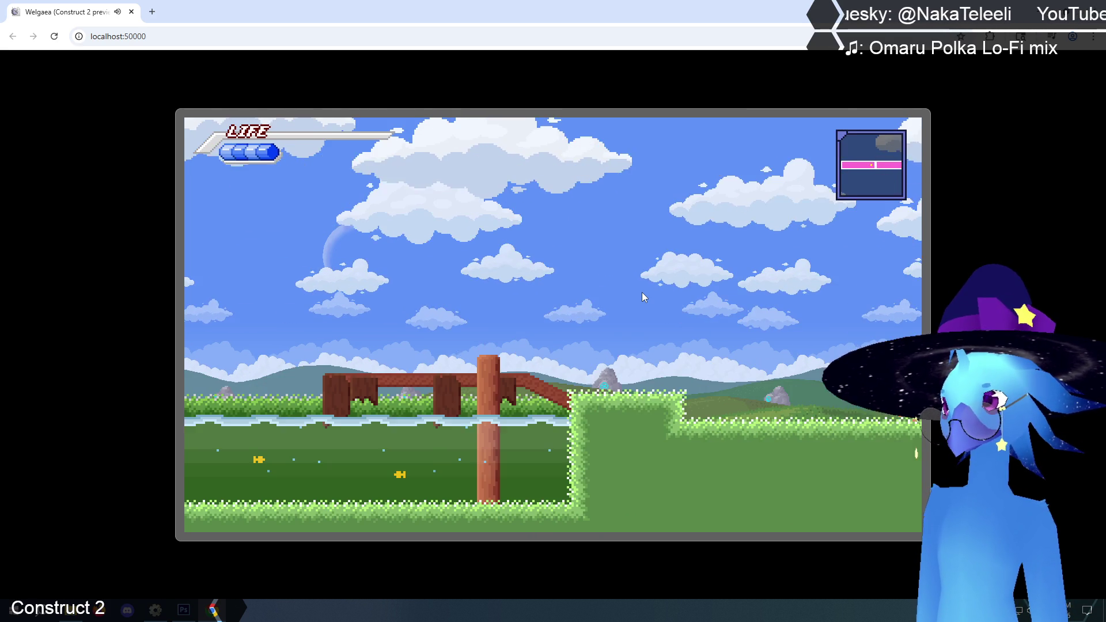
key("Right")
key("Left")
key("Right")
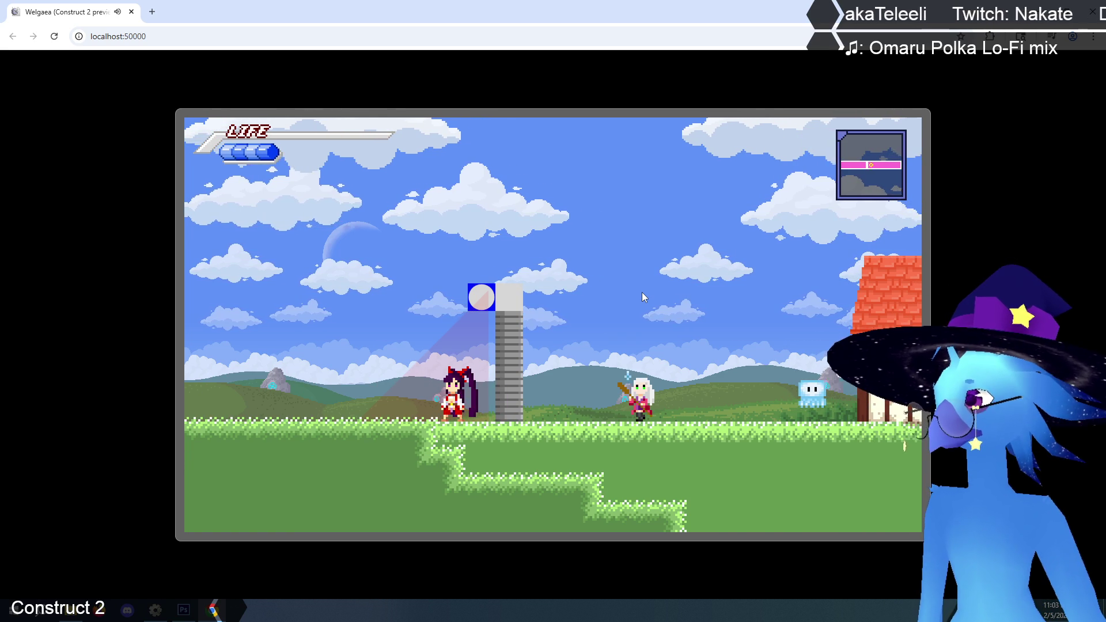
key("Left")
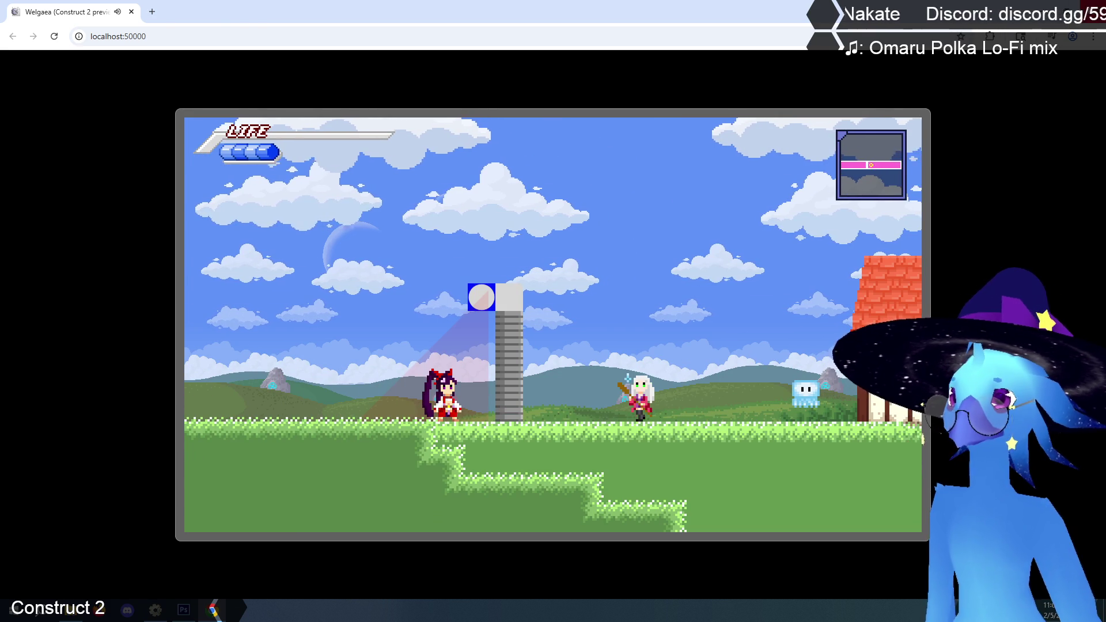
key("ctrl+w")
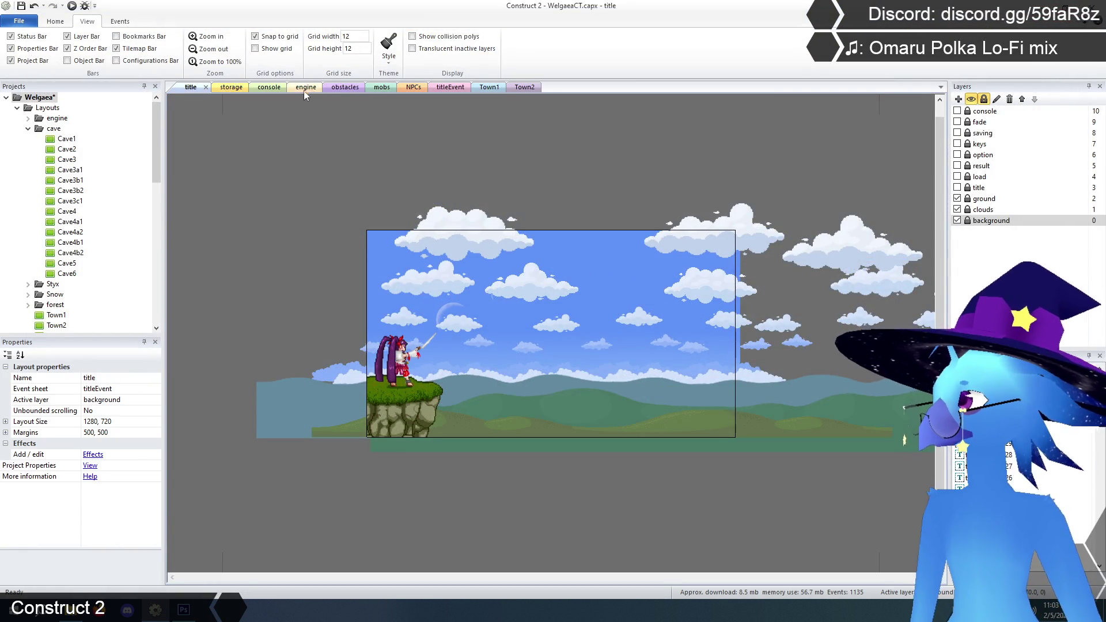
Mirror the FirewallGate pillar image horizontally from the storage layout's image editor.
left_click(305, 87)
left_click(226, 88)
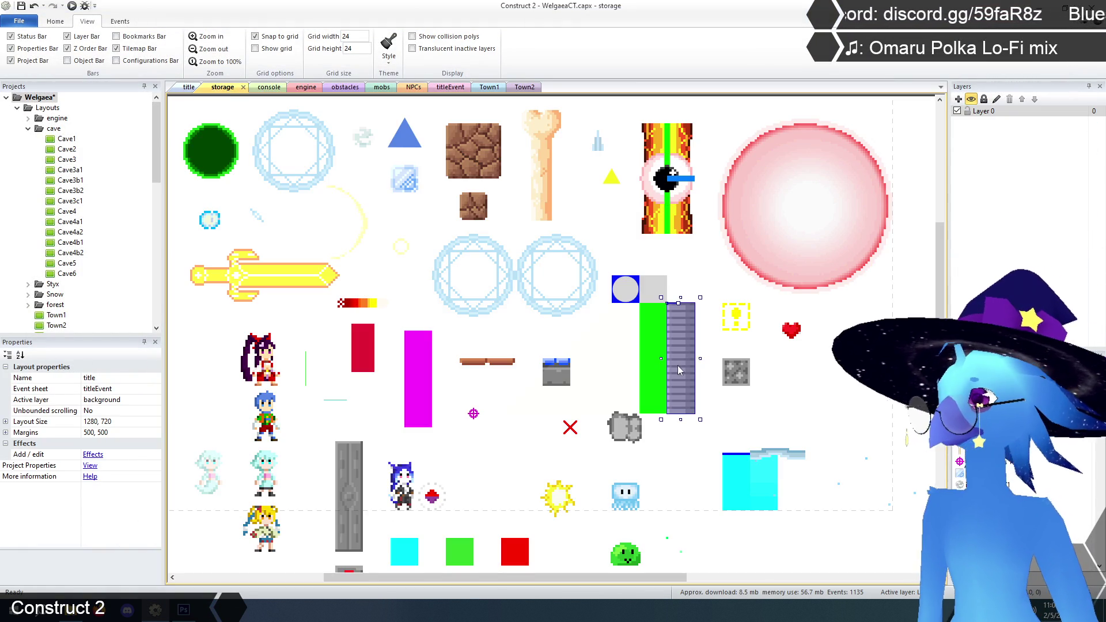
left_click(818, 427)
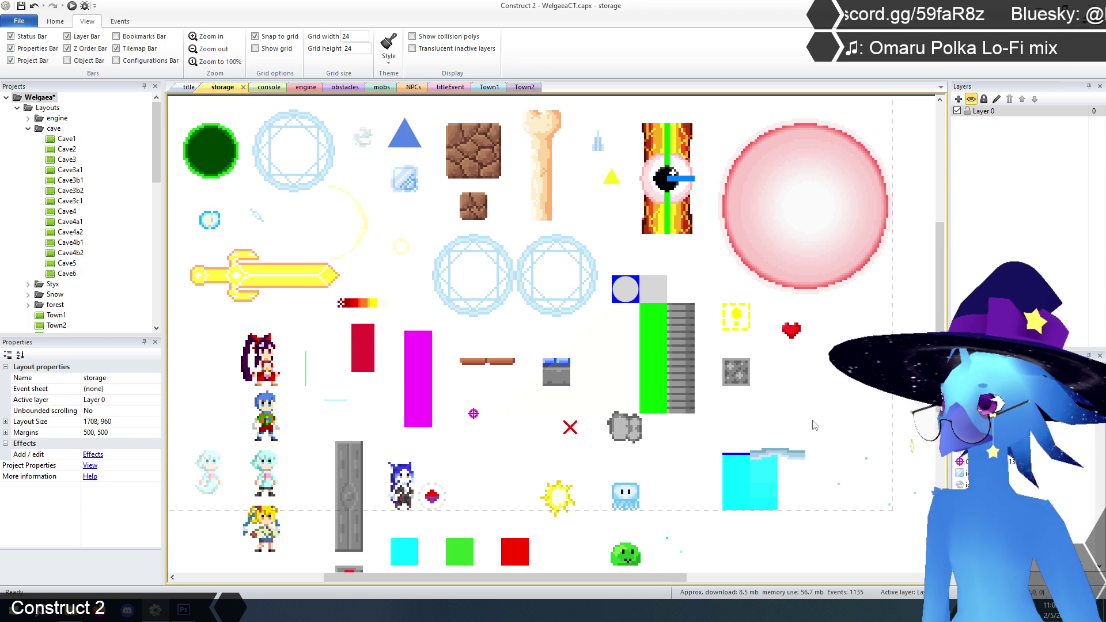
left_click(682, 346)
right_click(679, 329)
left_click(714, 351)
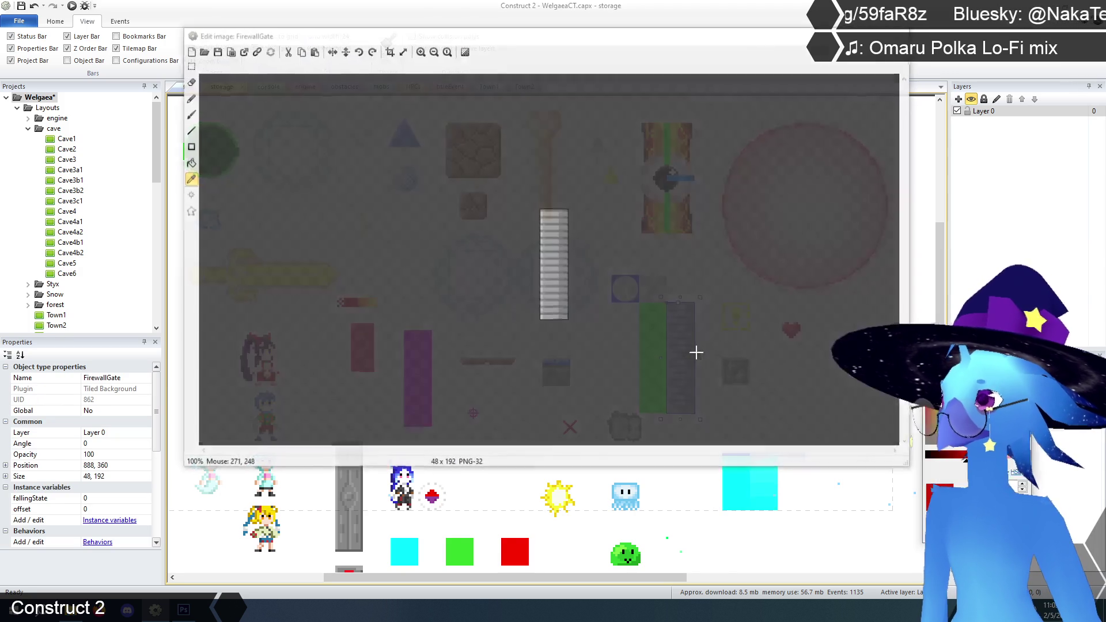
left_click(421, 52)
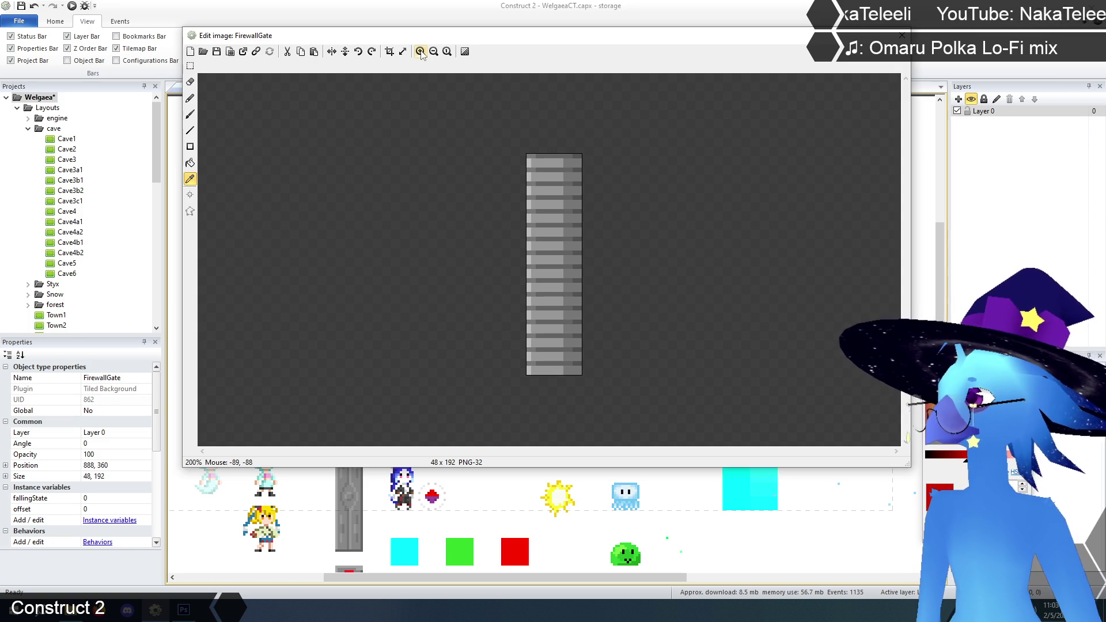
left_click(332, 52)
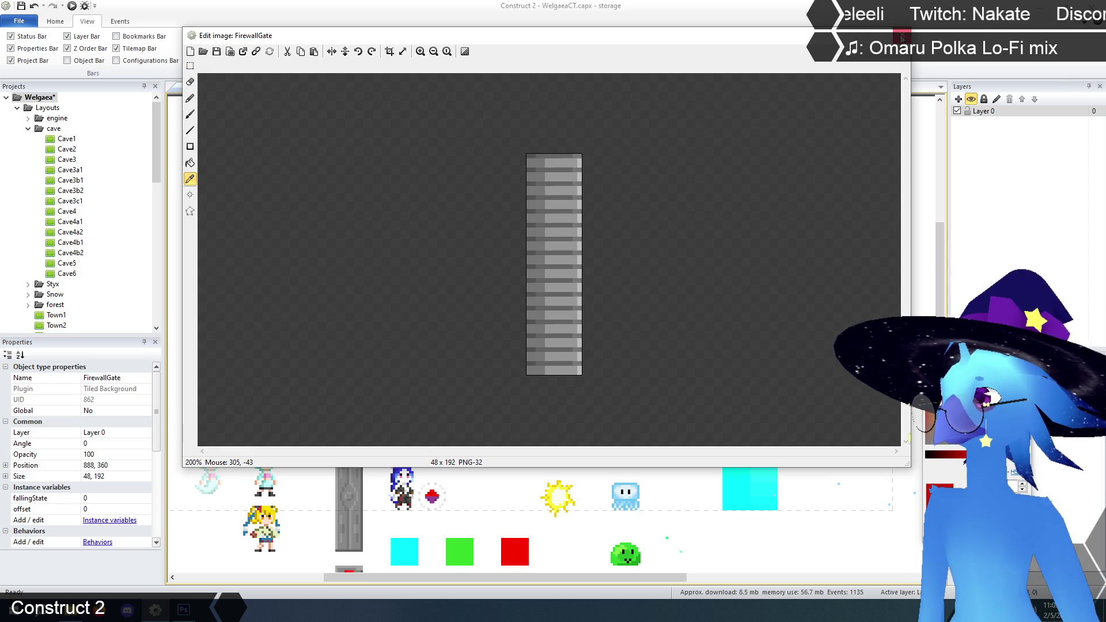
left_click(902, 36)
Return to the title layout and launch the game preview with F5.
left_click(619, 229)
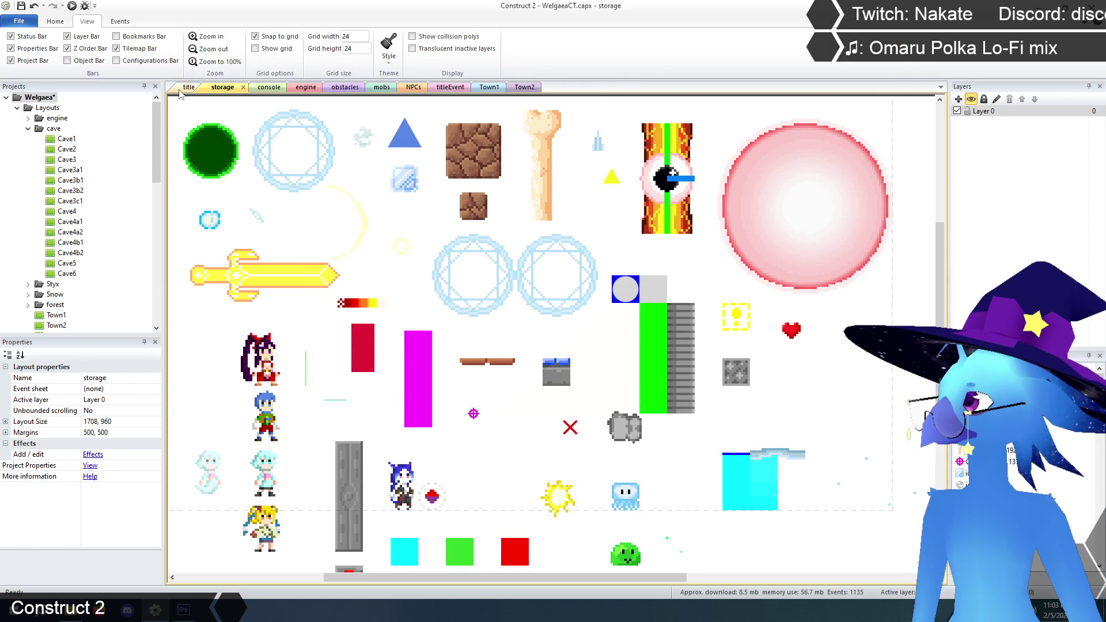
left_click(183, 88)
key("F5")
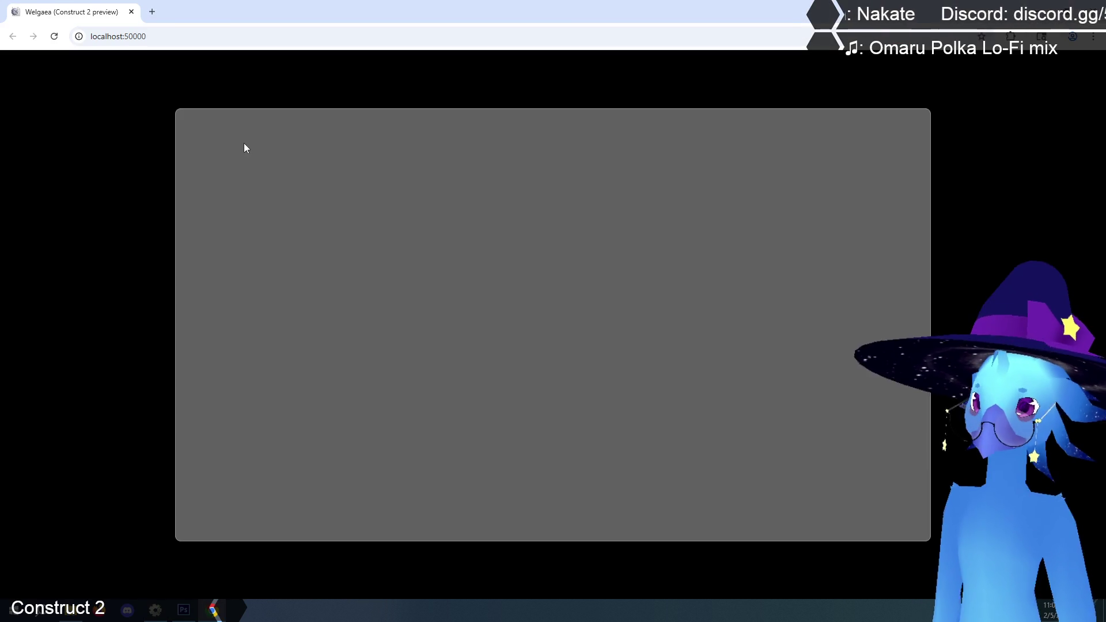
Load a saved game and walk left and right in Ruto Village until the pillar rises.
key("Return")
key("Return")
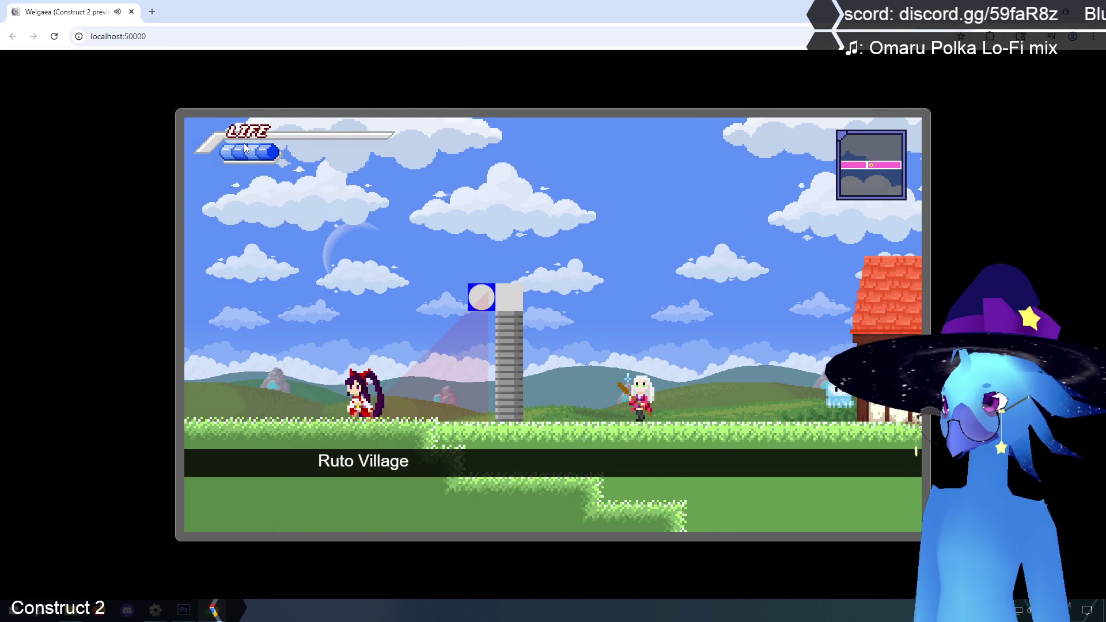
key("Left")
key("Right")
key("Left")
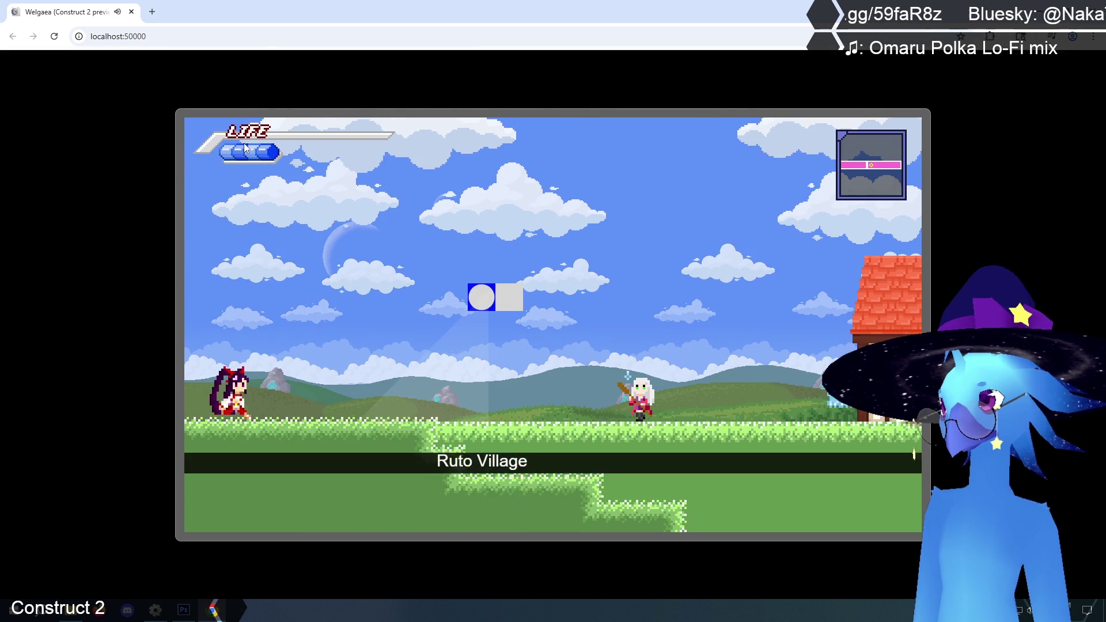
key("Right")
key("Left")
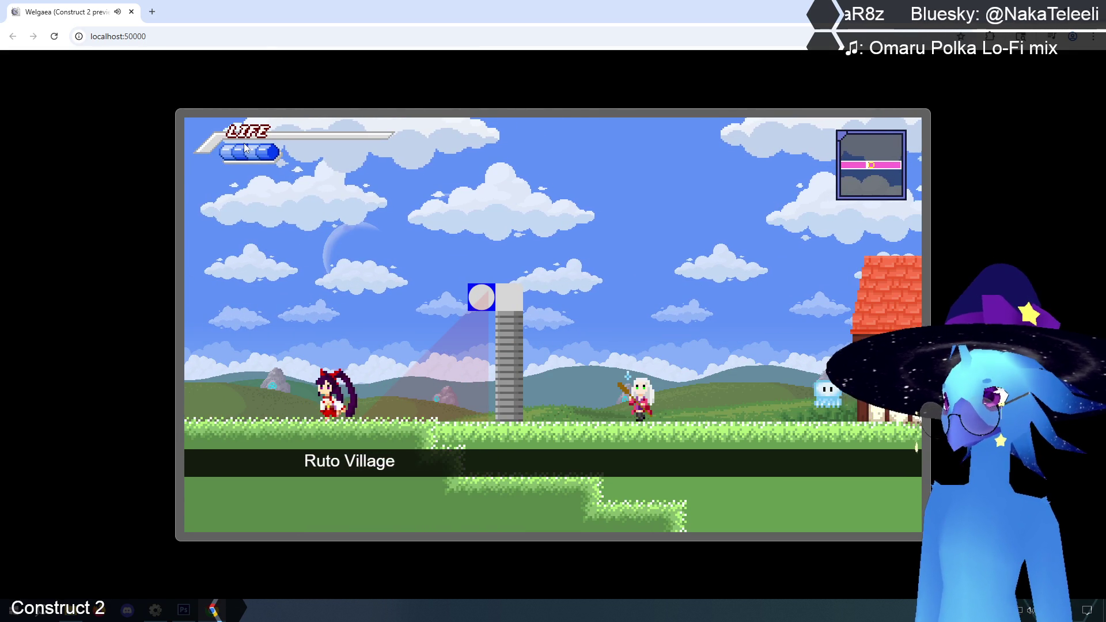
key("Right")
Jump onto the stone pillar, then run off it into the next area and back.
key("Up")
key("Up")
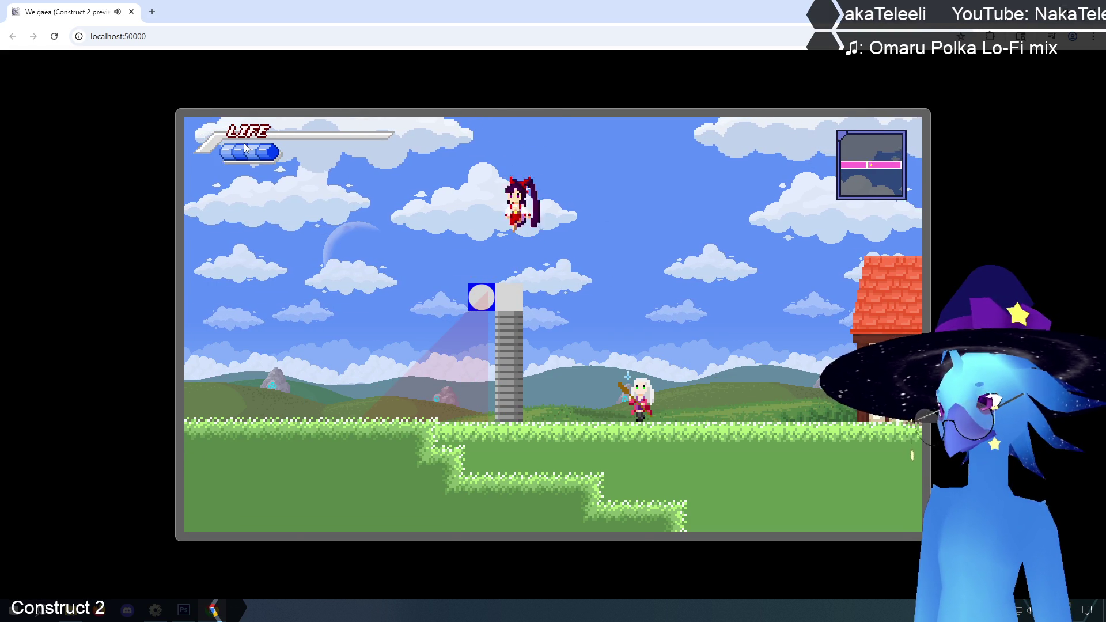
key("Up")
key("Left")
key("Right")
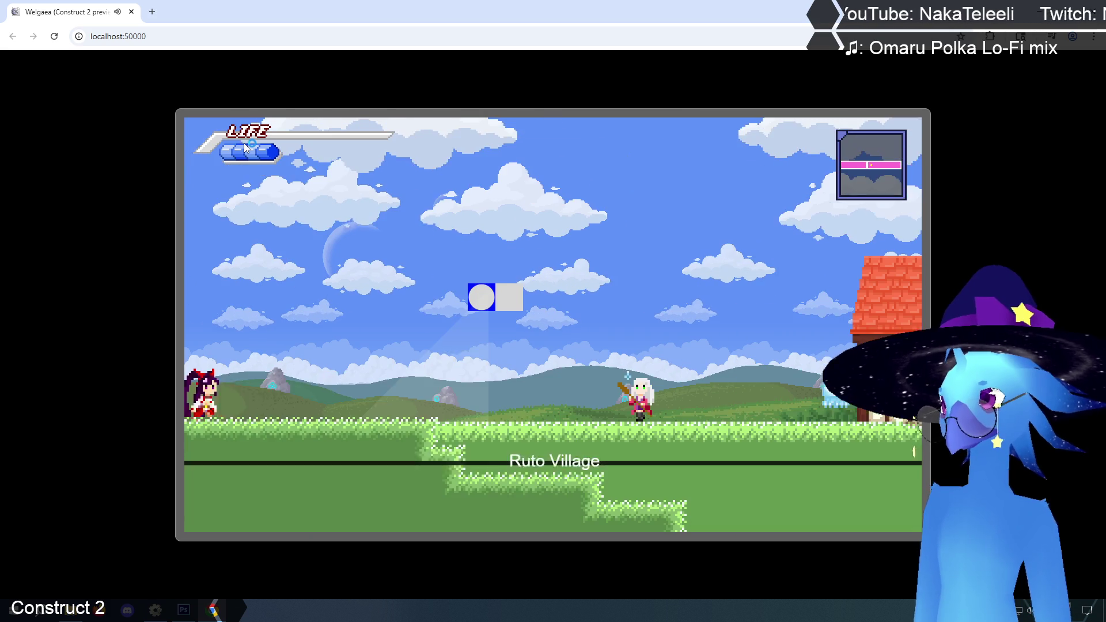
key("Up")
key("Left")
key("Right")
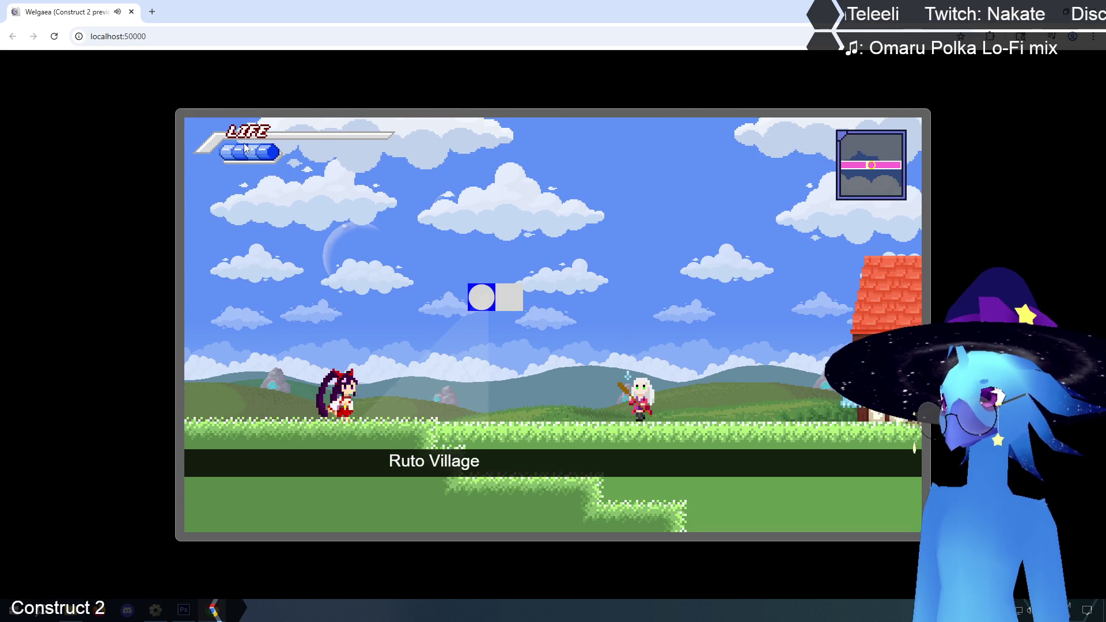
Jump onto the risen grey pillar again, stop beside it, and close the preview.
key("Right")
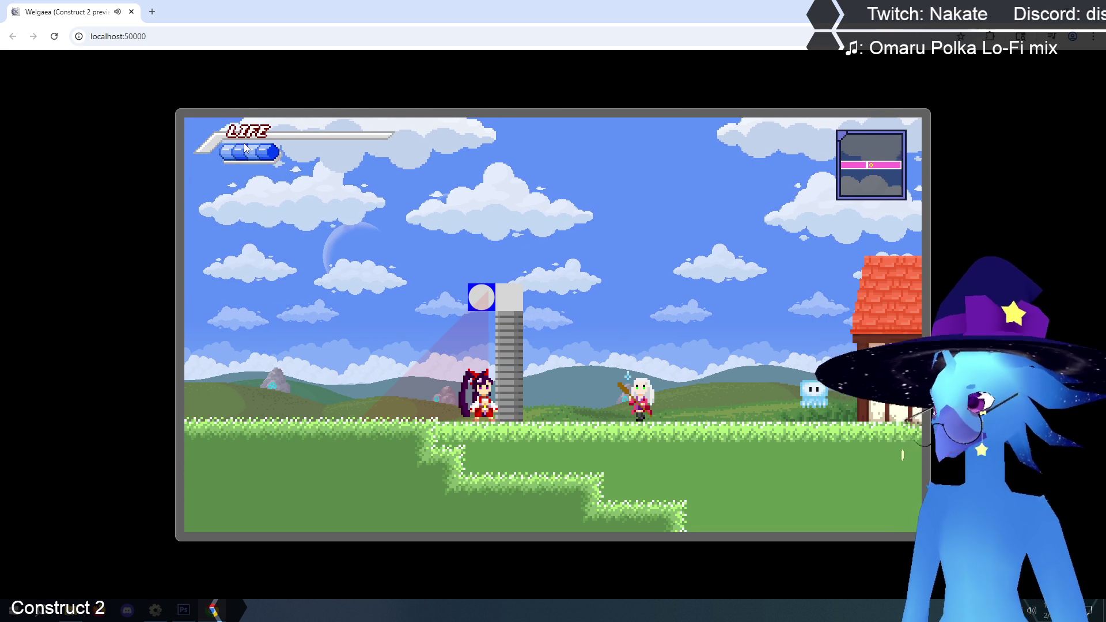
key("Up")
key("Right")
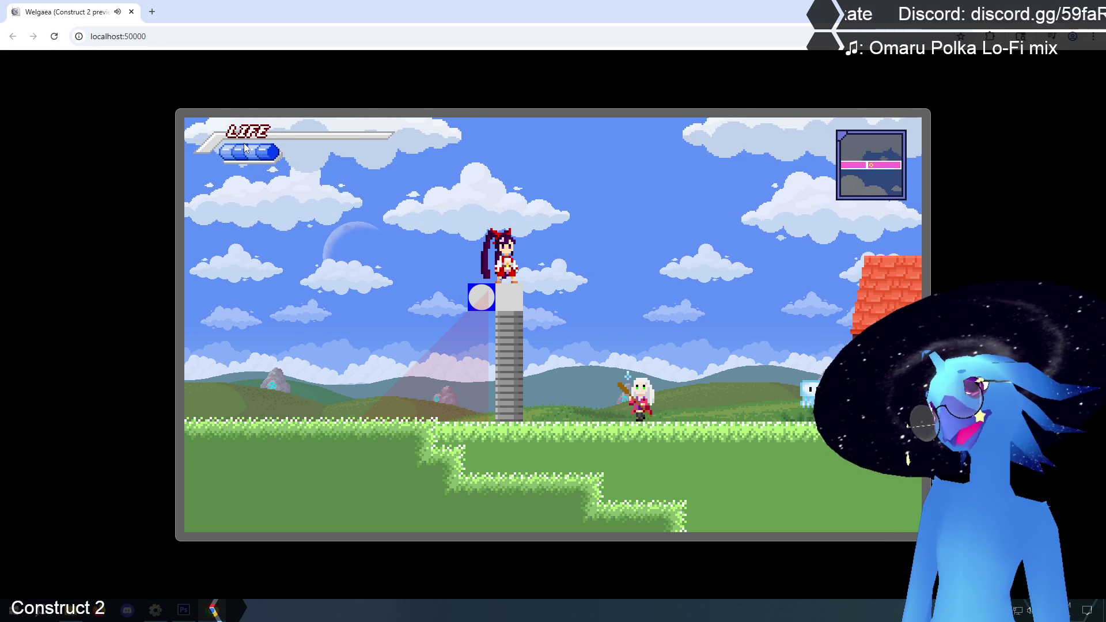
key("Left")
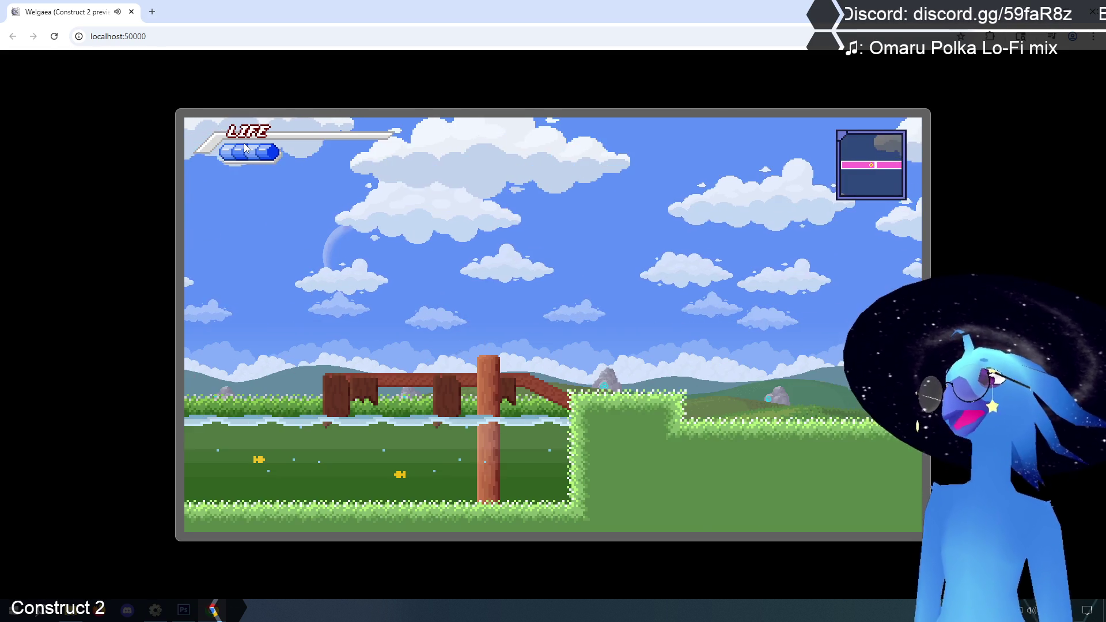
key("Right")
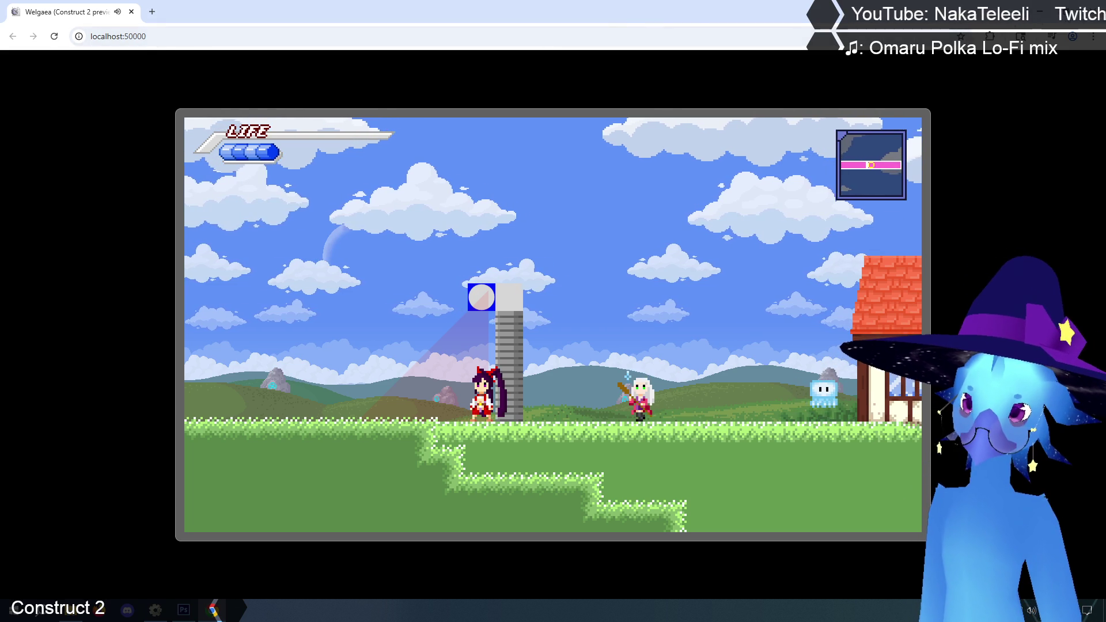
key("ctrl+w")
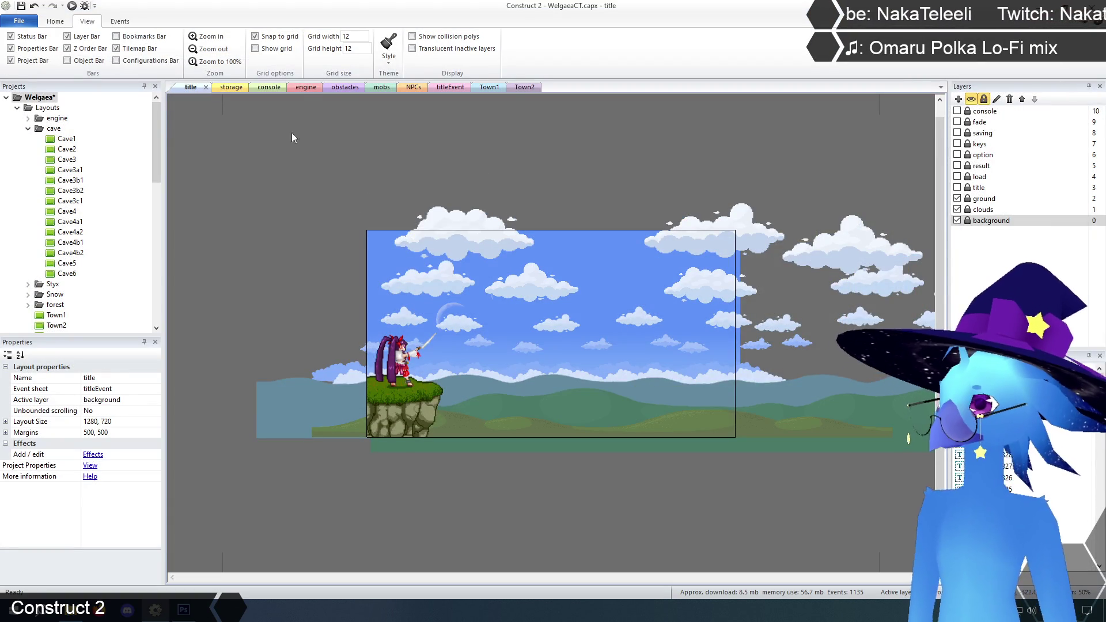
Go to the storage layout and check the Flamethrower object's options.
left_click(306, 88)
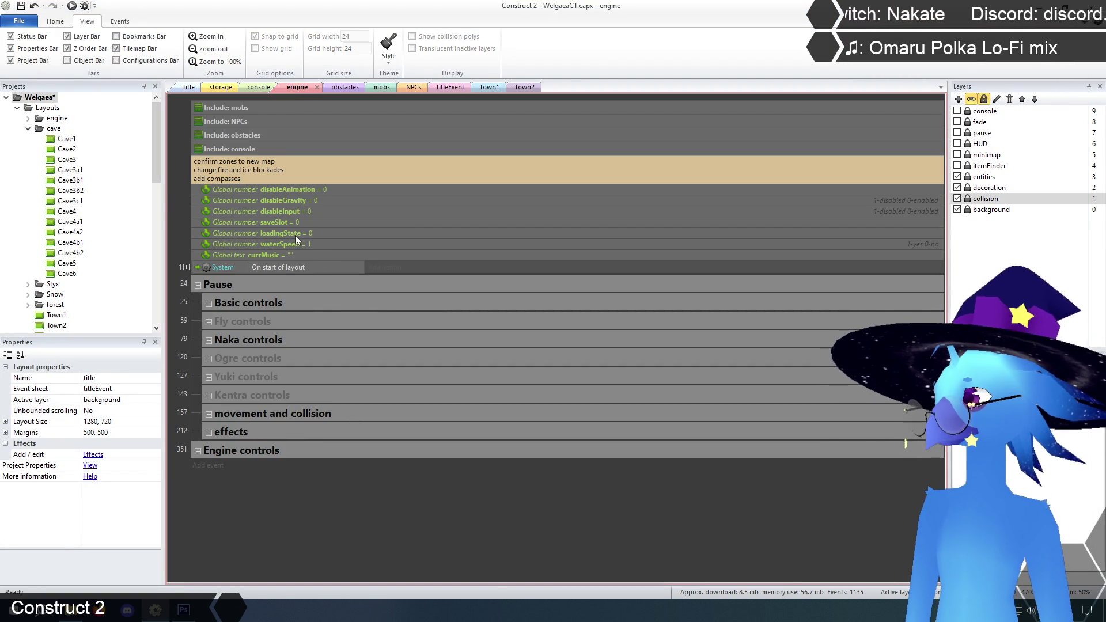
left_click(221, 88)
left_click(656, 292)
right_click(657, 293)
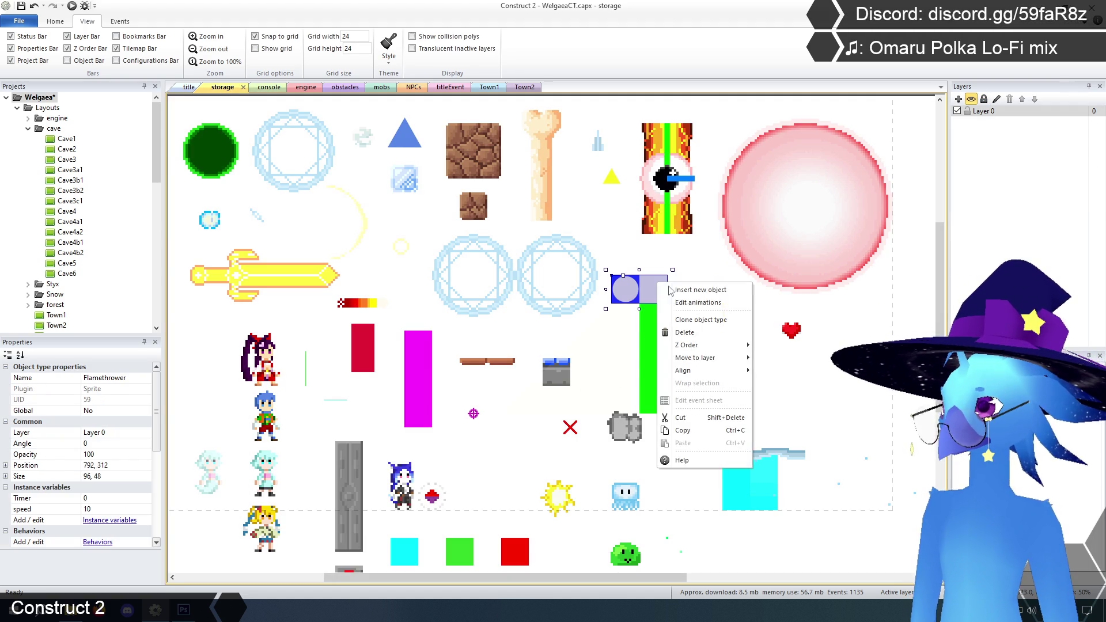
key("Escape")
Scroll down to the red Switch sprite and bring up its context menu.
scroll(630, 370, "down", 2)
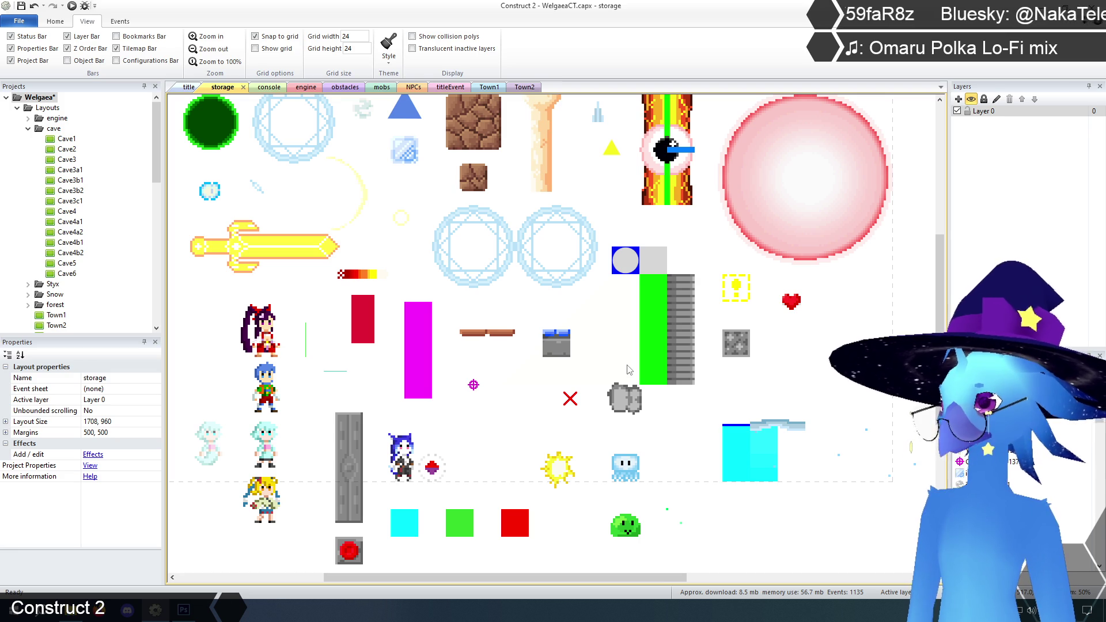
scroll(630, 370, "down", 2)
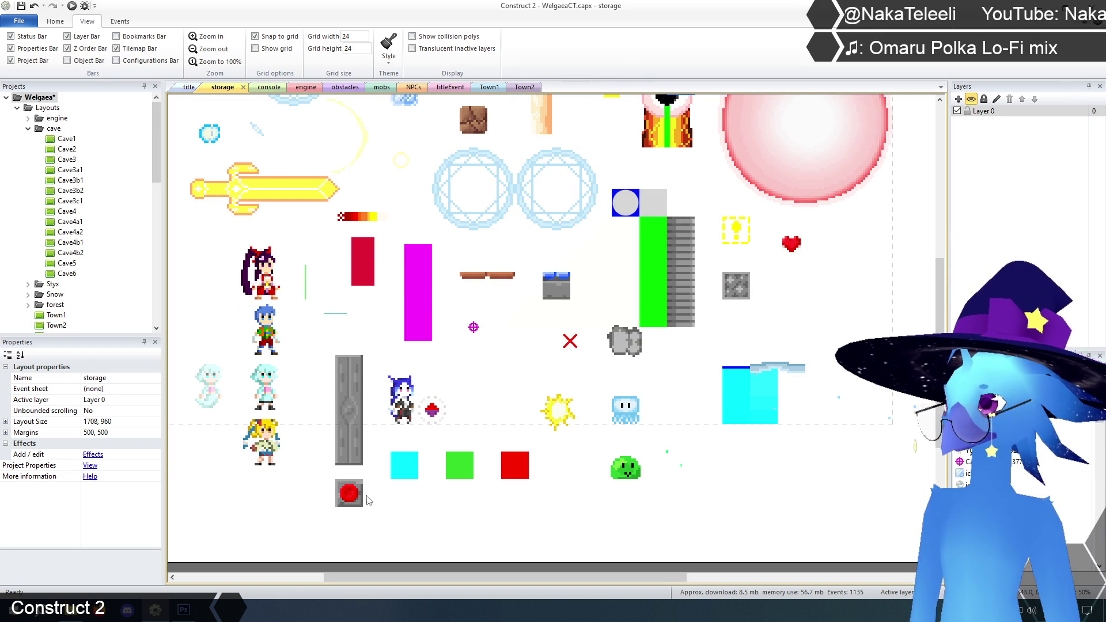
left_click(348, 492)
right_click(349, 490)
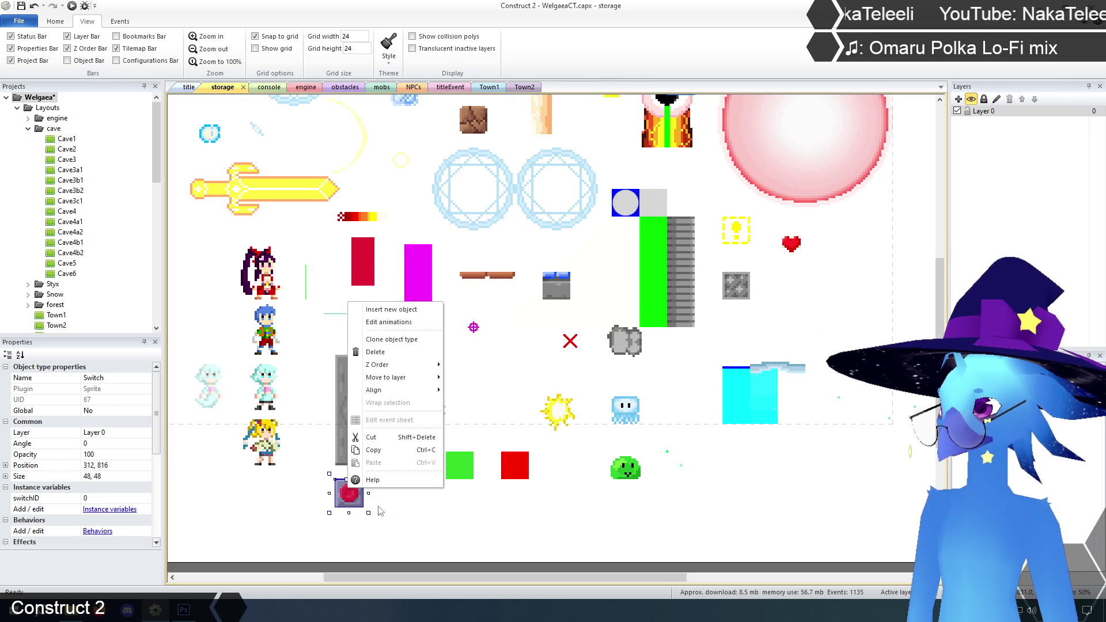
Select the whole 48x48 Switch frame in its animation editor, then close it.
left_click(398, 322)
left_click(420, 52)
left_click(420, 52)
left_click(190, 65)
mouse_move(411, 137)
left_mouse_down()
mouse_move(699, 420)
mouse_move(714, 420)
left_mouse_up()
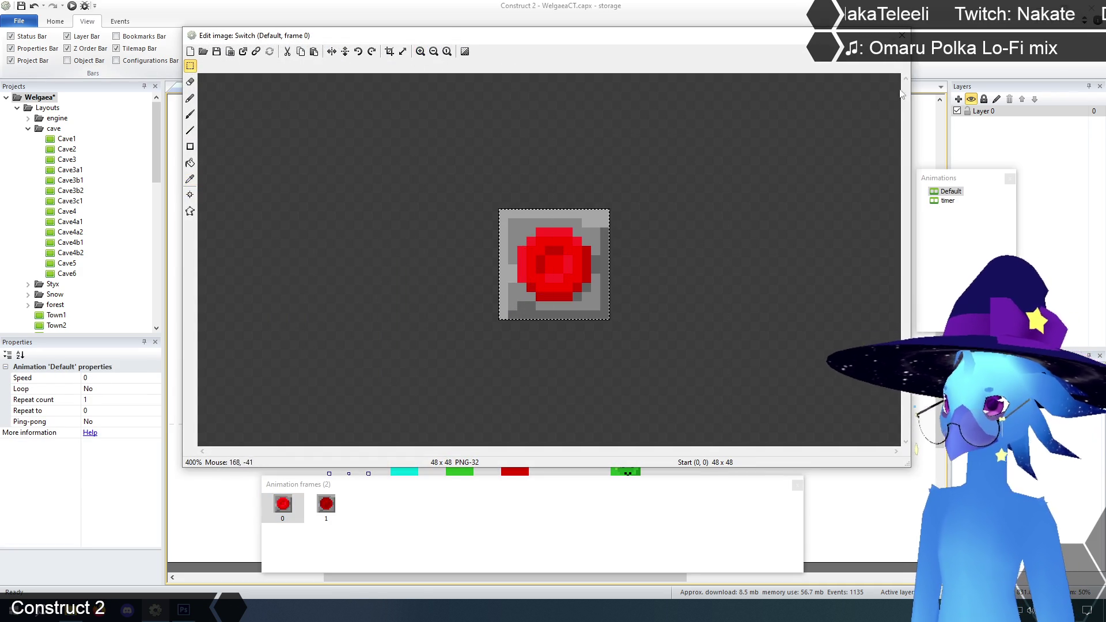
left_click(902, 35)
Paste the red button into the Flamethrower frame's right half and send it to the external editor.
right_click(655, 198)
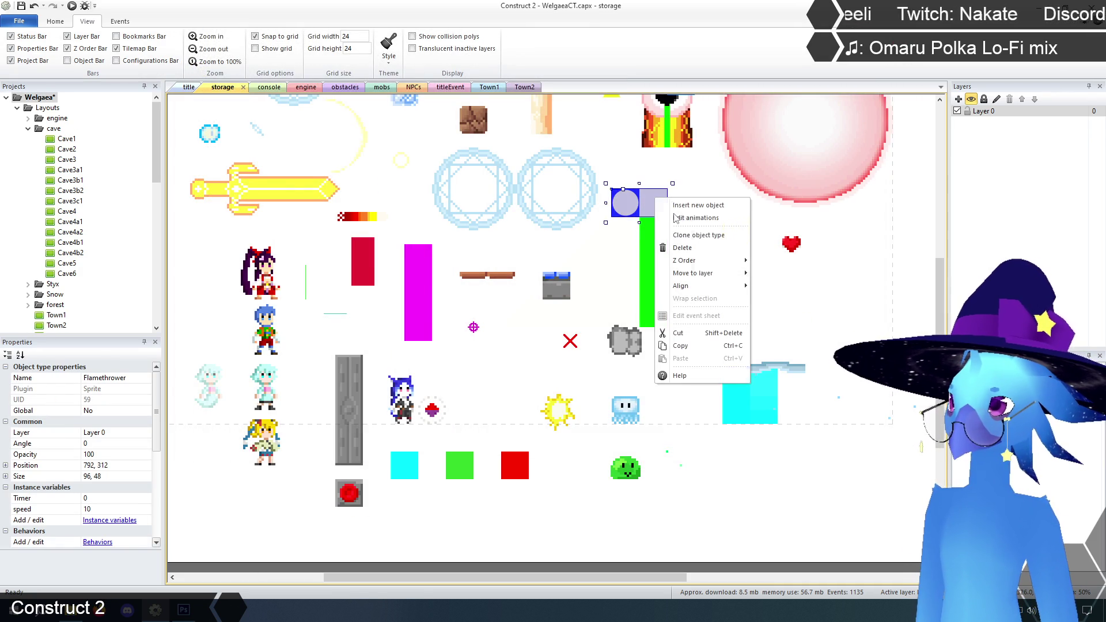
left_click(676, 218)
left_click(421, 52)
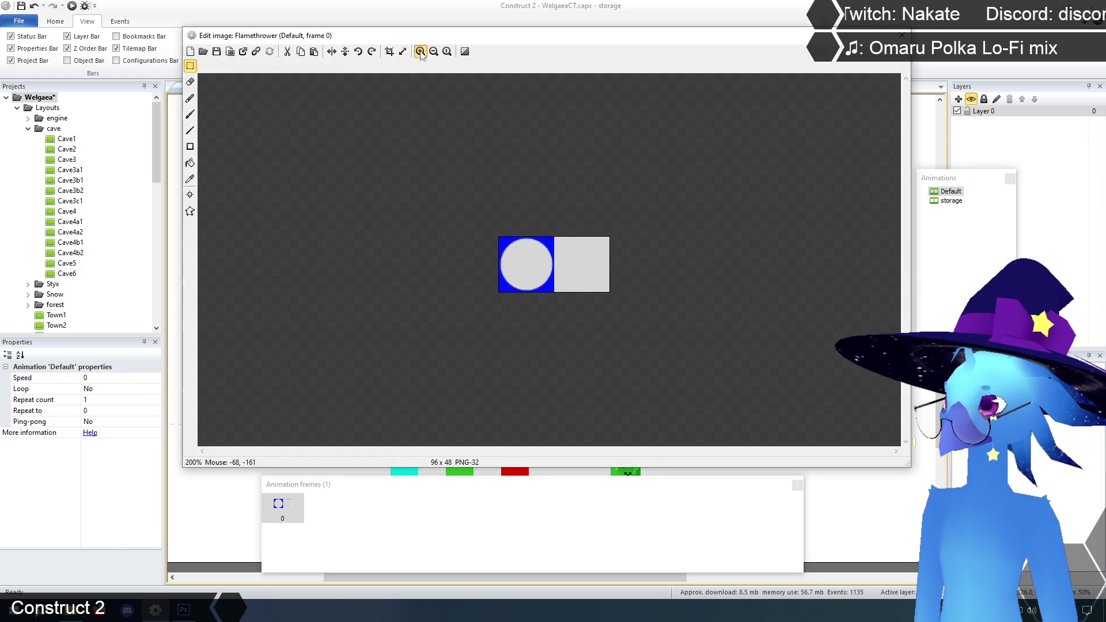
left_click(421, 52)
left_click(420, 52)
key("ctrl+v")
left_click_drag(464, 265, 683, 267)
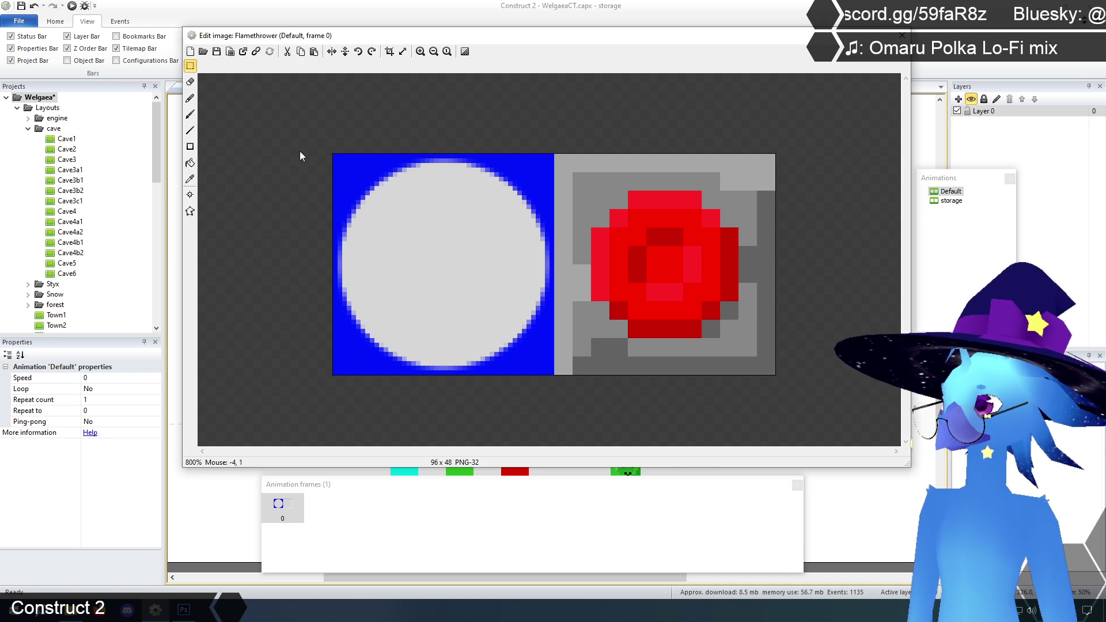
left_click(244, 53)
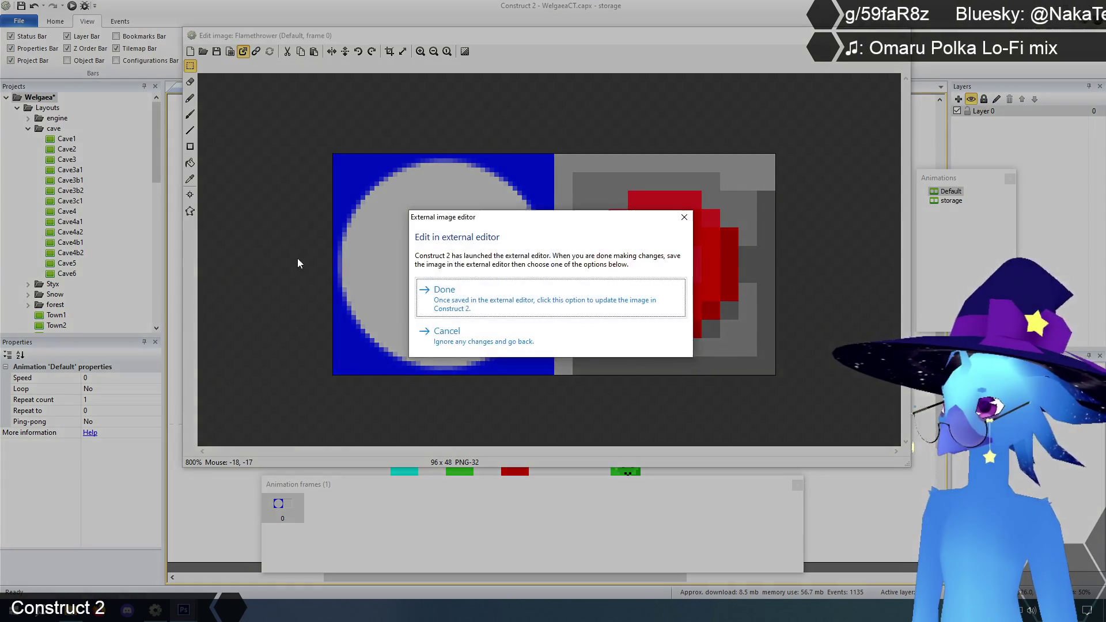
Bring up the sprite in Photoshop and zoom in on it.
left_click(188, 614)
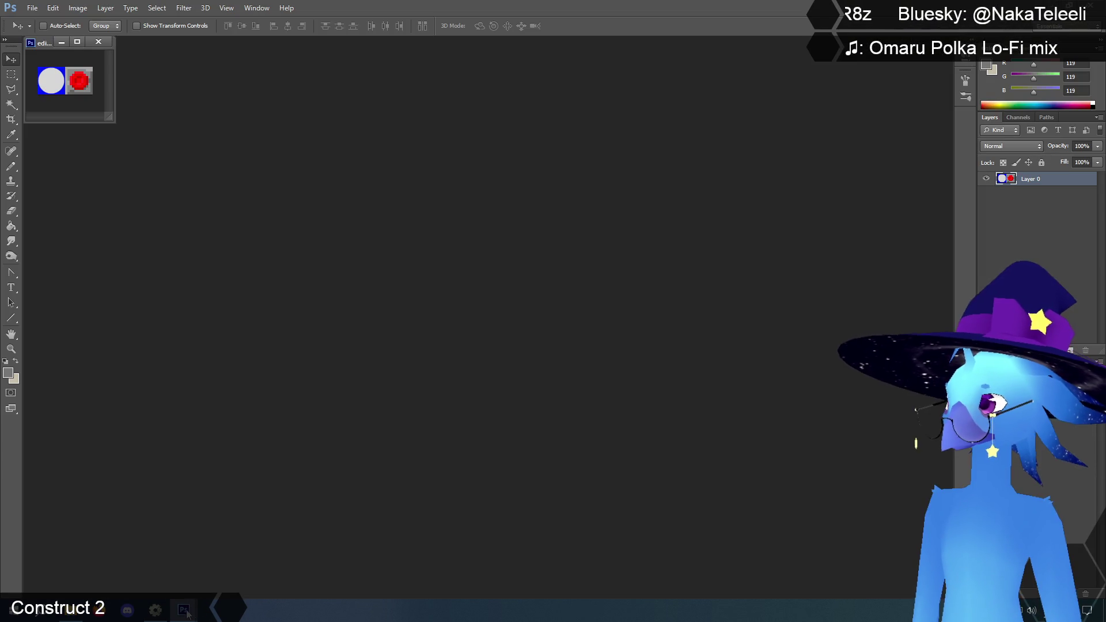
left_click(10, 349)
mouse_move(60, 90)
left_mouse_down()
mouse_move(115, 128)
mouse_move(783, 452)
mouse_move(887, 540)
left_mouse_up()
left_click(498, 327)
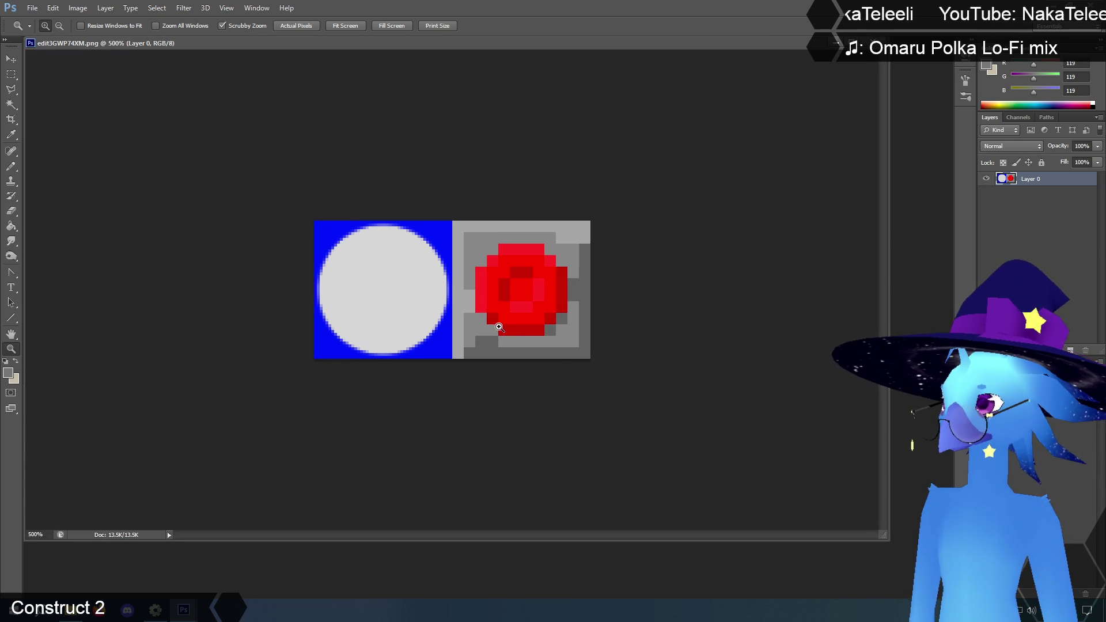
left_click(454, 298)
left_click(309, 215)
Resize the image to 25 percent with Nearest Neighbor resampling, then zoom to 3200%.
left_click(78, 8)
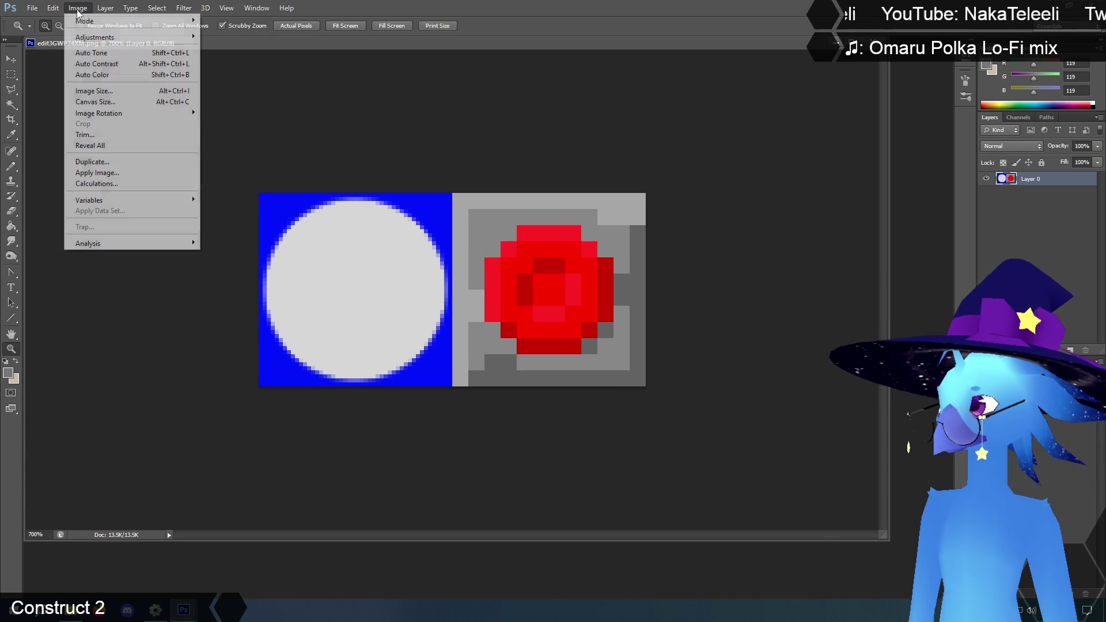
left_click(92, 91)
left_click(561, 171)
left_click(541, 182)
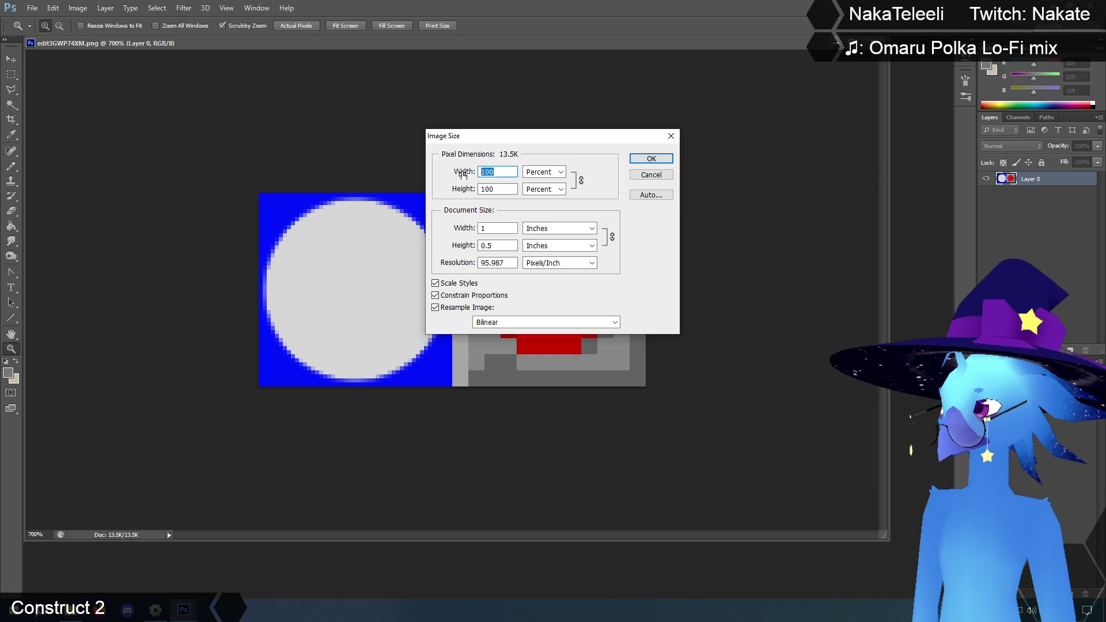
type("25")
left_click(611, 326)
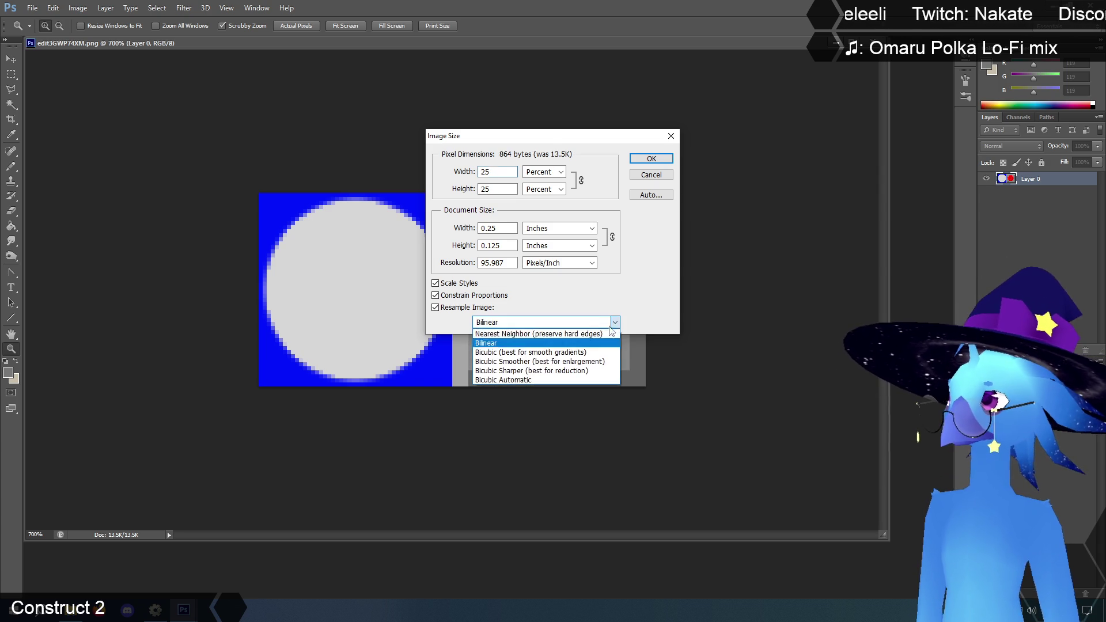
left_click(535, 332)
left_click(651, 160)
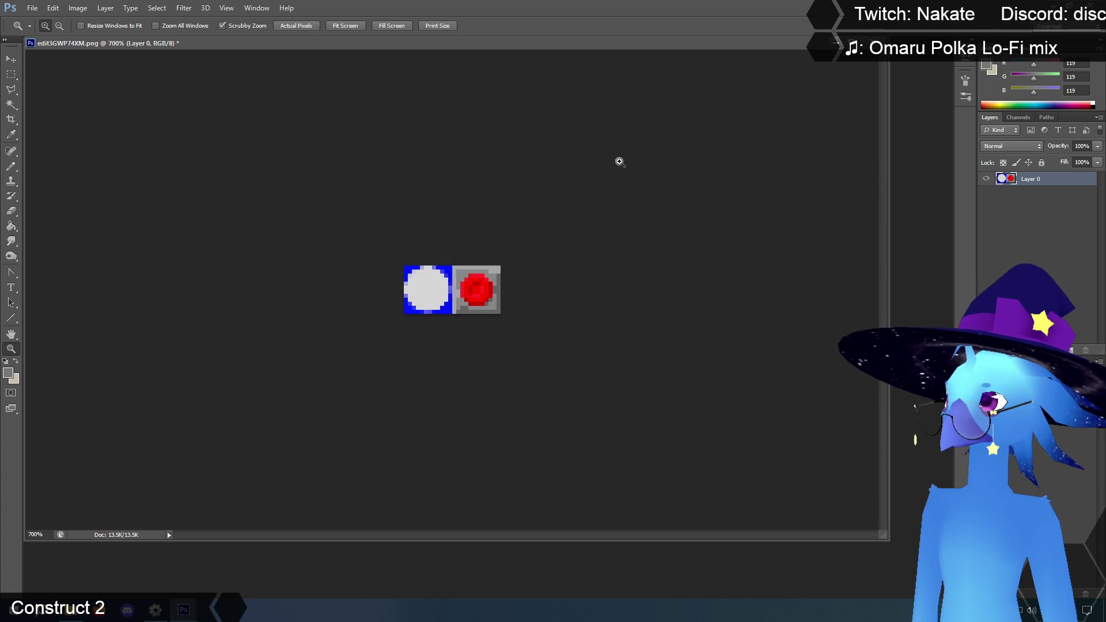
left_click_drag(478, 349, 479, 350)
left_click(479, 350)
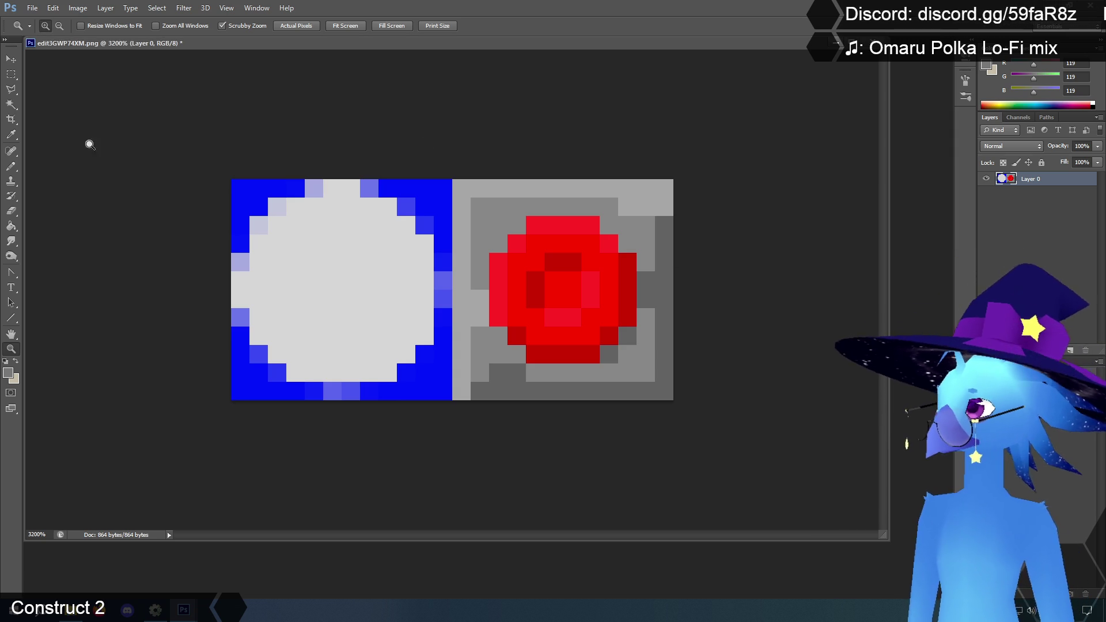
Paint the frame's dark lower-left pixel and left-edge notch in the sampled mid-grey.
left_click(11, 74)
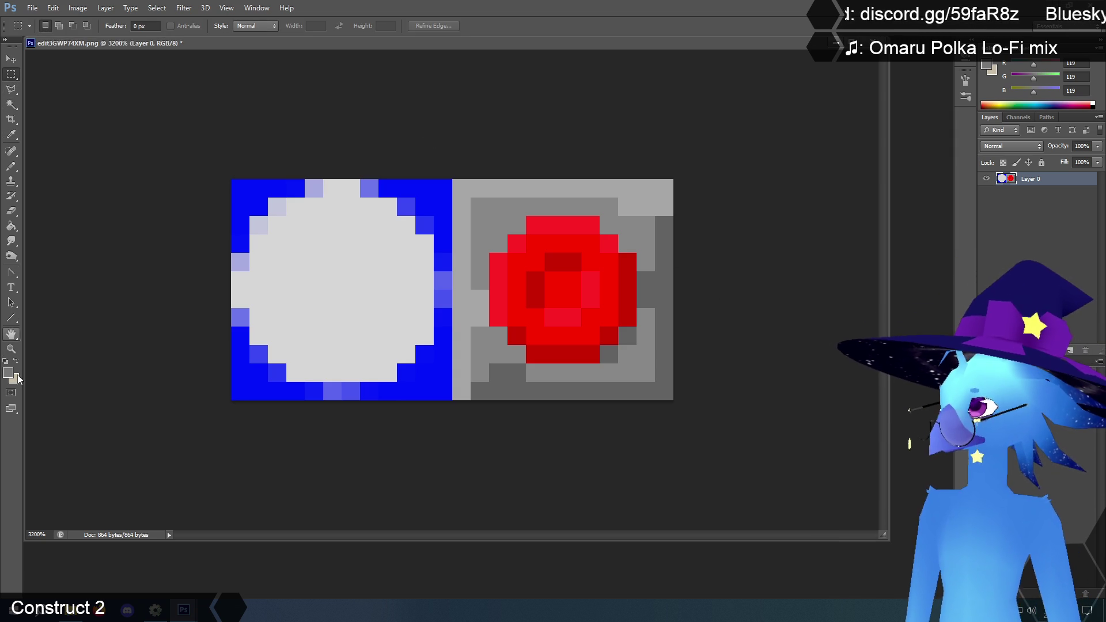
left_click(11, 134)
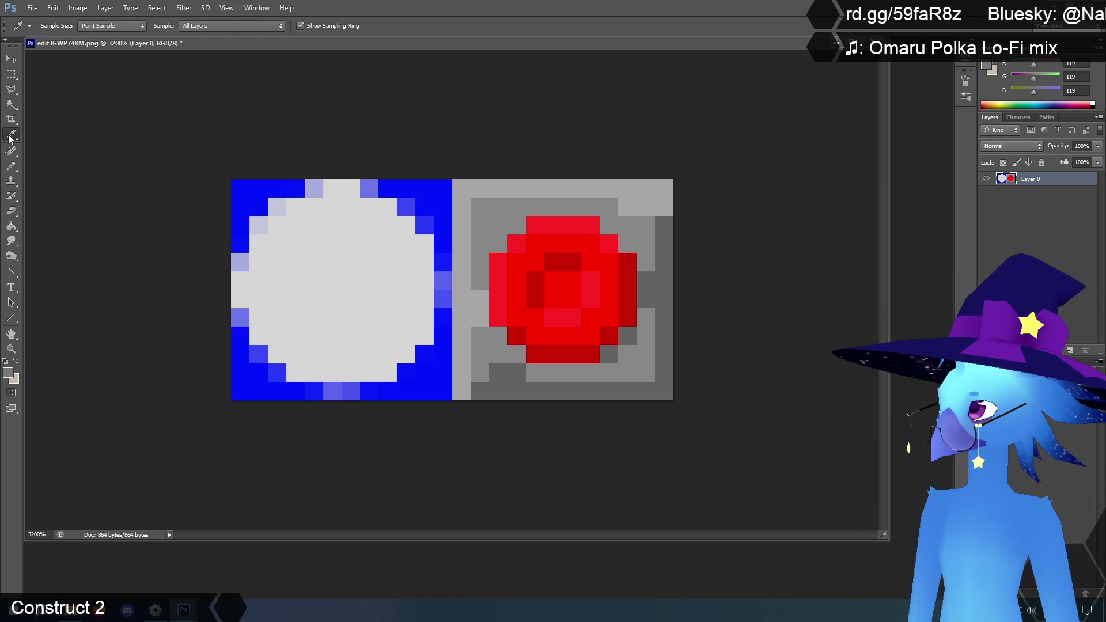
left_click(504, 222)
left_click(12, 169)
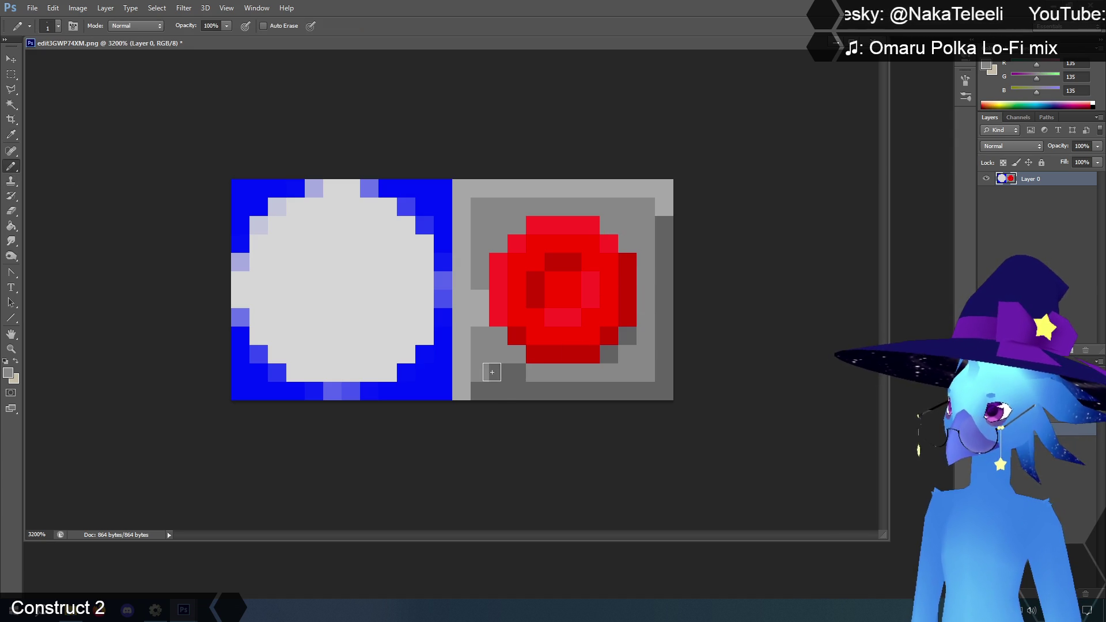
left_click(498, 372)
left_click_drag(480, 296, 482, 322)
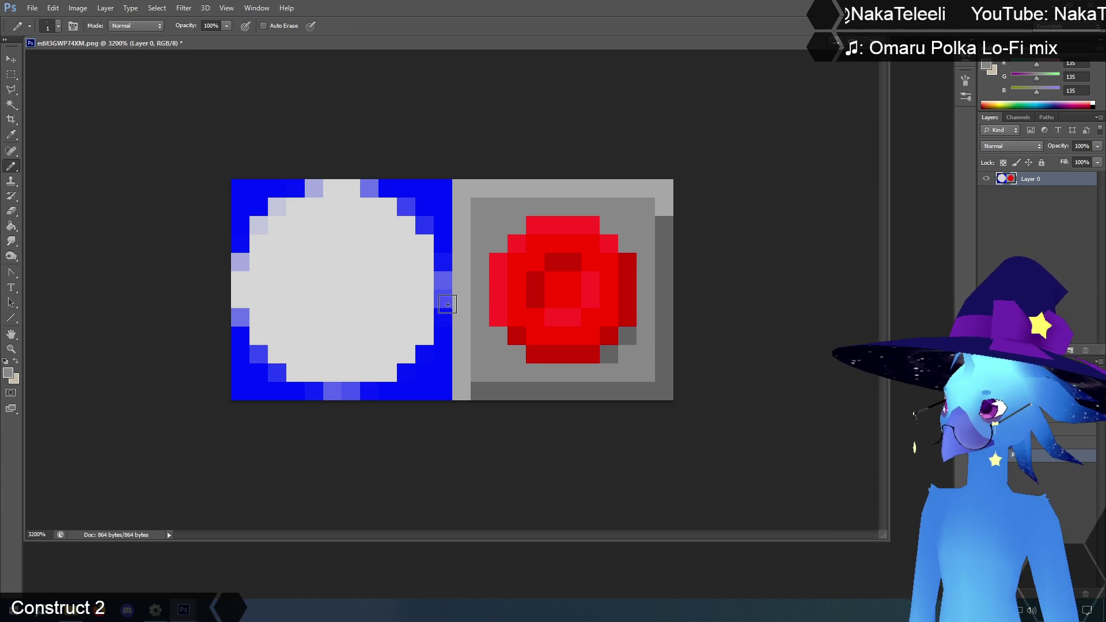
Repaint the button's dark bottom and pinkish pixels in the sampled bright red.
left_click(11, 135)
left_click(535, 252)
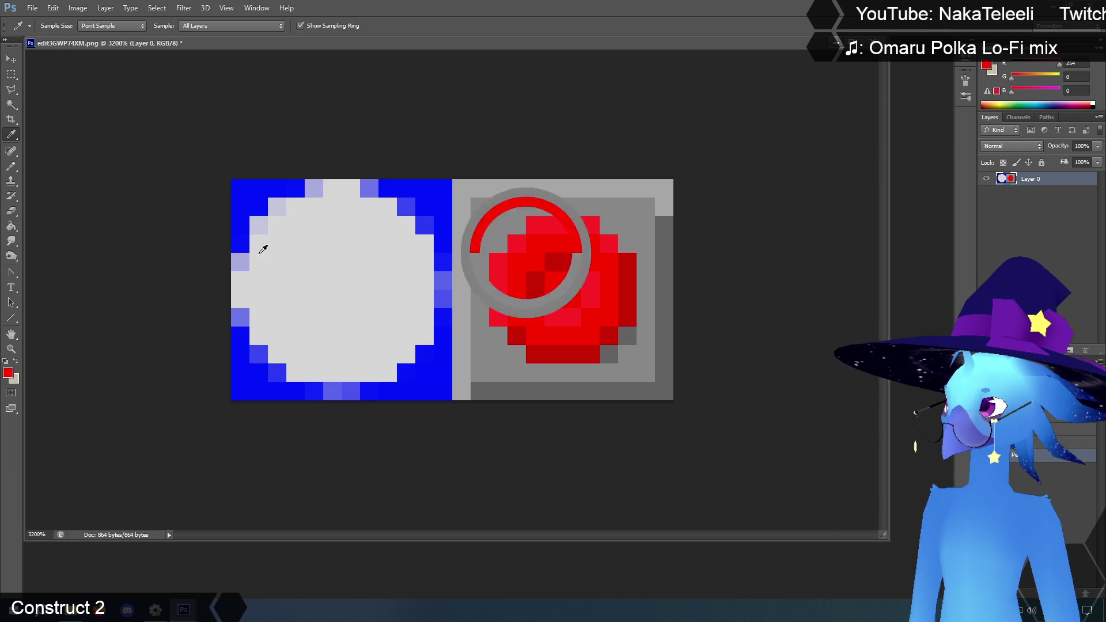
left_click(12, 166)
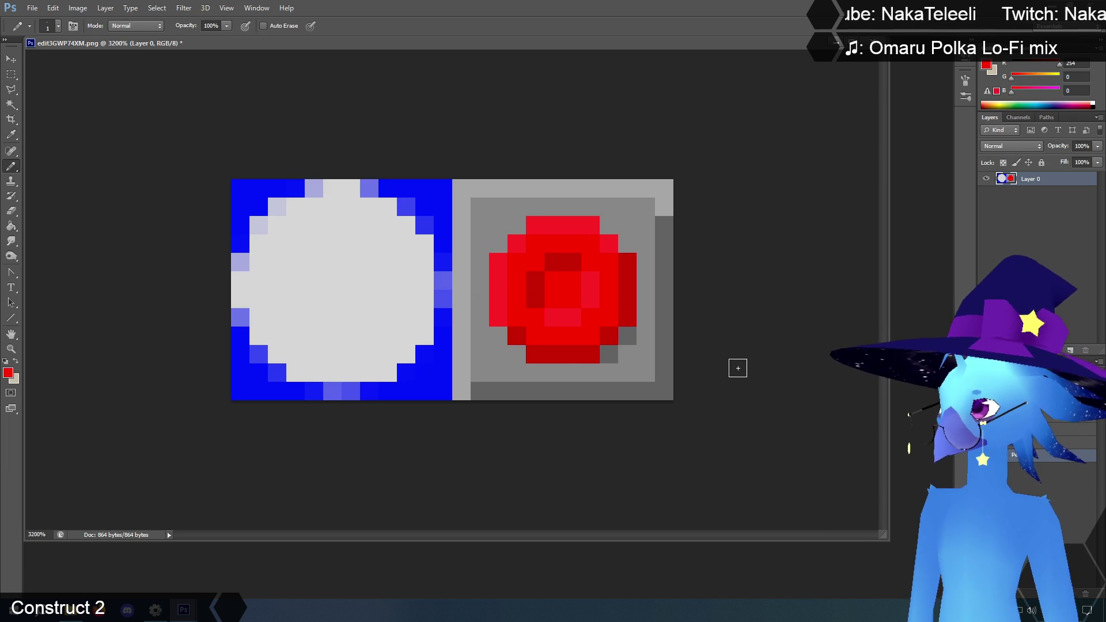
left_click_drag(567, 355, 549, 354)
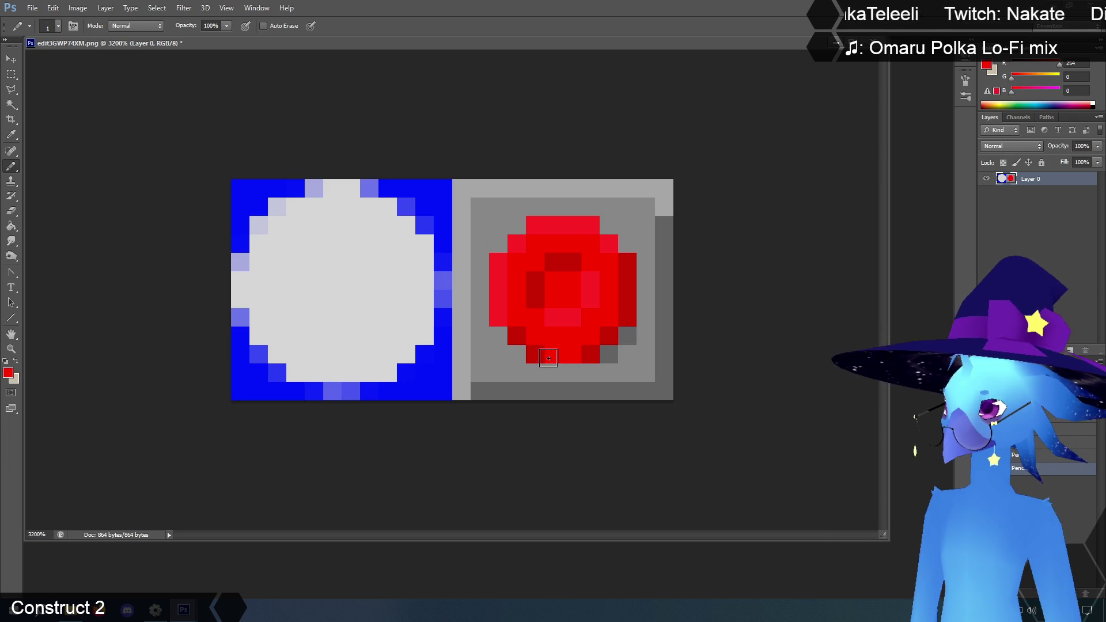
left_click_drag(535, 318, 565, 316)
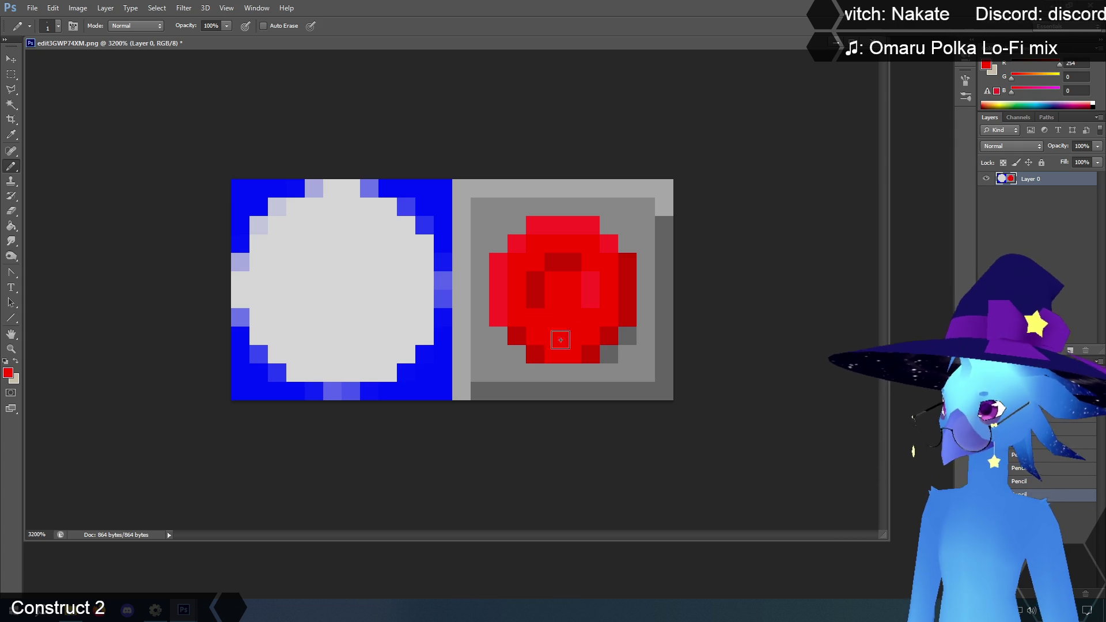
Paint a bottom-row and a right-side button pixel in the sampled darker red.
left_click(15, 136)
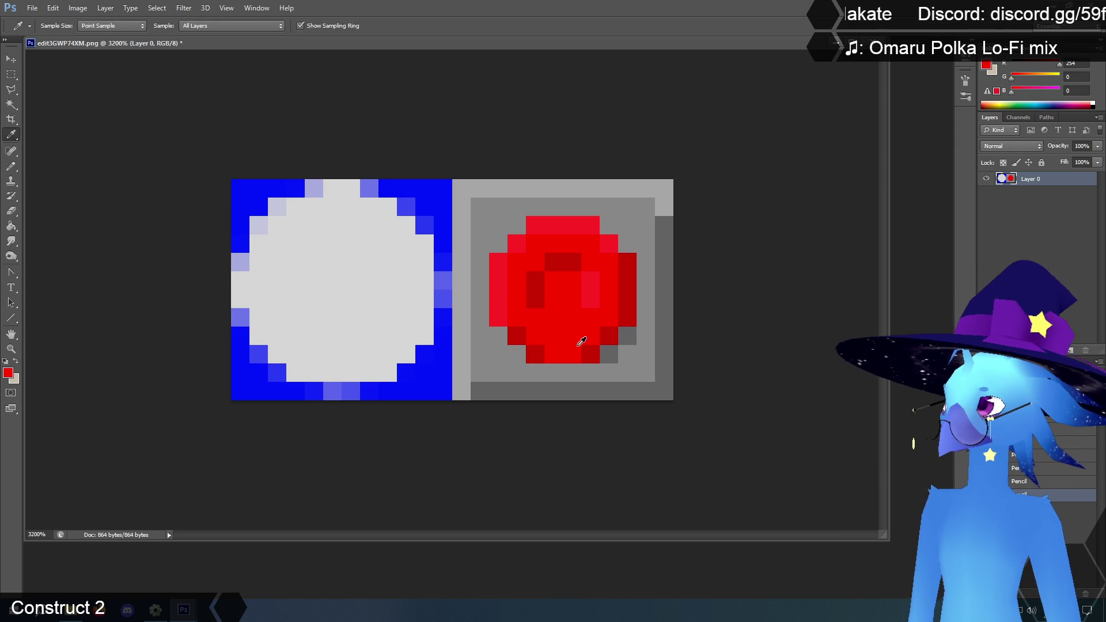
left_click(594, 357)
left_click(10, 166)
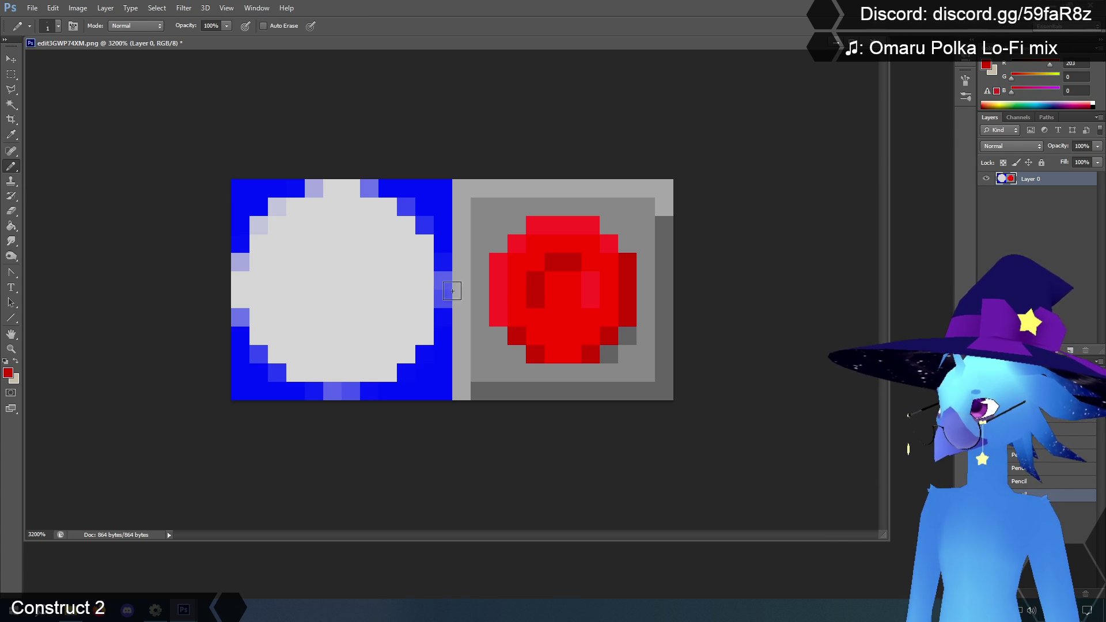
left_click(572, 354)
left_click(590, 338)
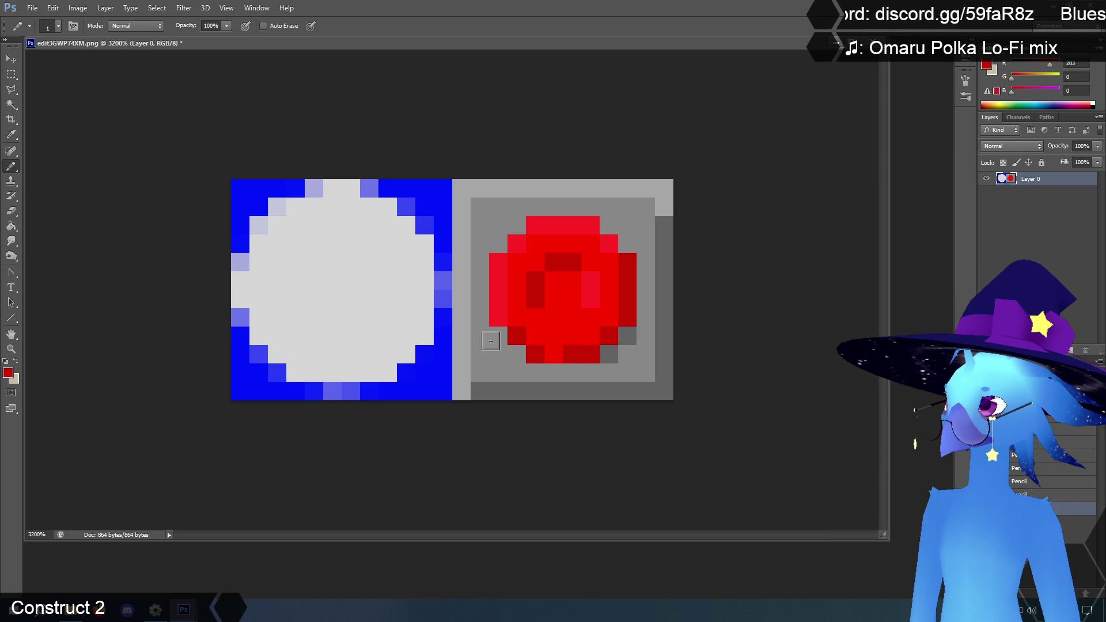
Add two lighter red highlight pixels to the button.
left_click(11, 135)
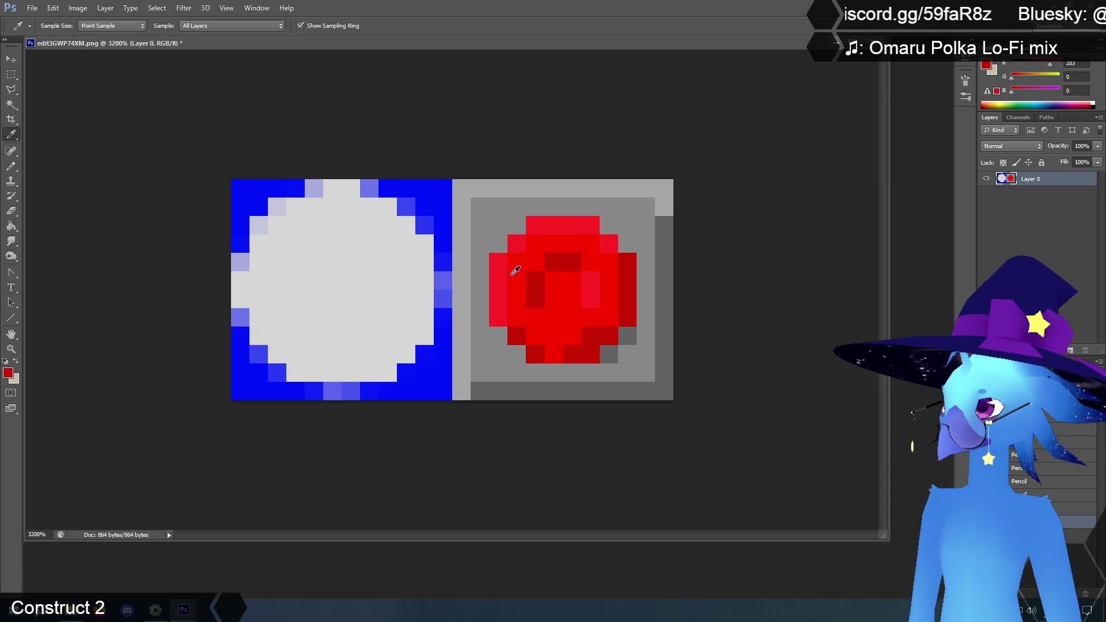
left_click(599, 287)
left_click(10, 166)
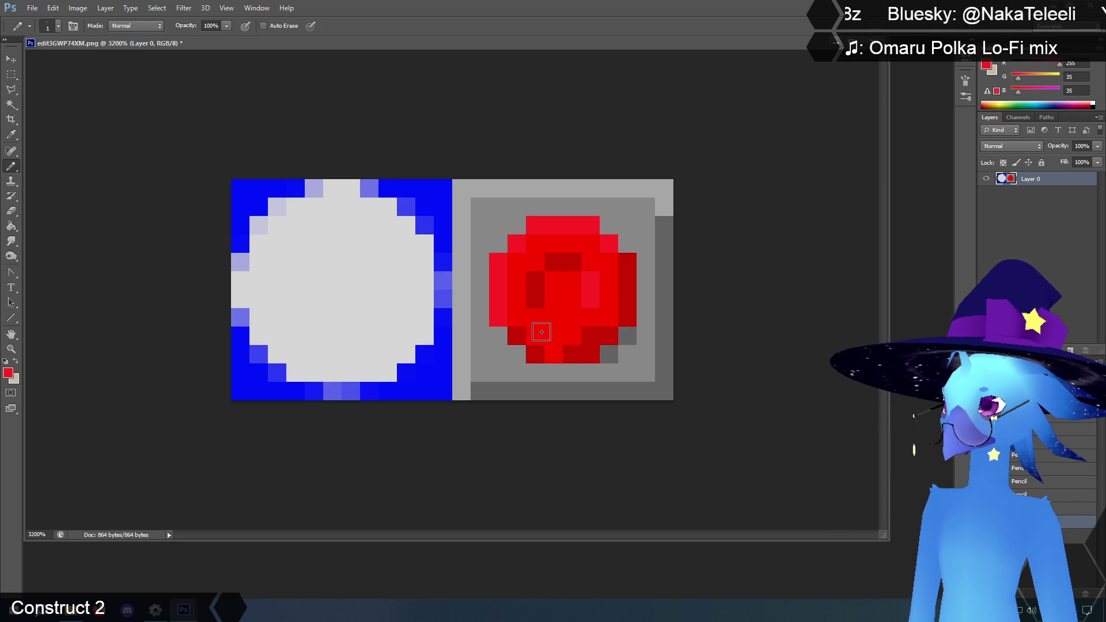
left_click(538, 316)
left_click(551, 305)
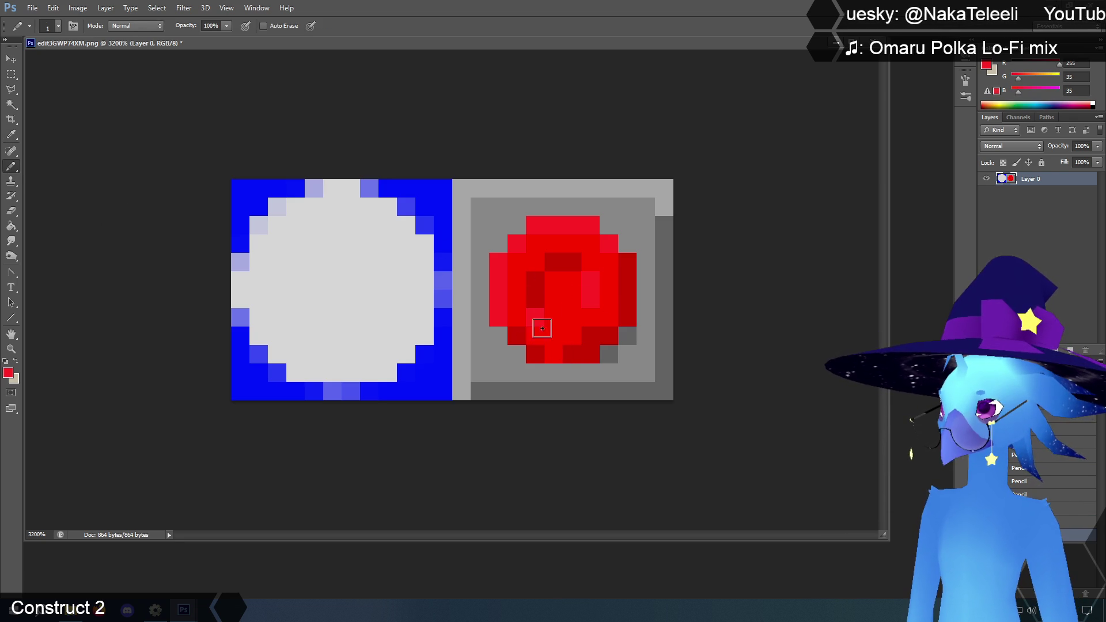
Paint the red button's top rows over in the frame's mid-grey.
left_click(10, 134)
left_click(507, 217)
left_click(11, 165)
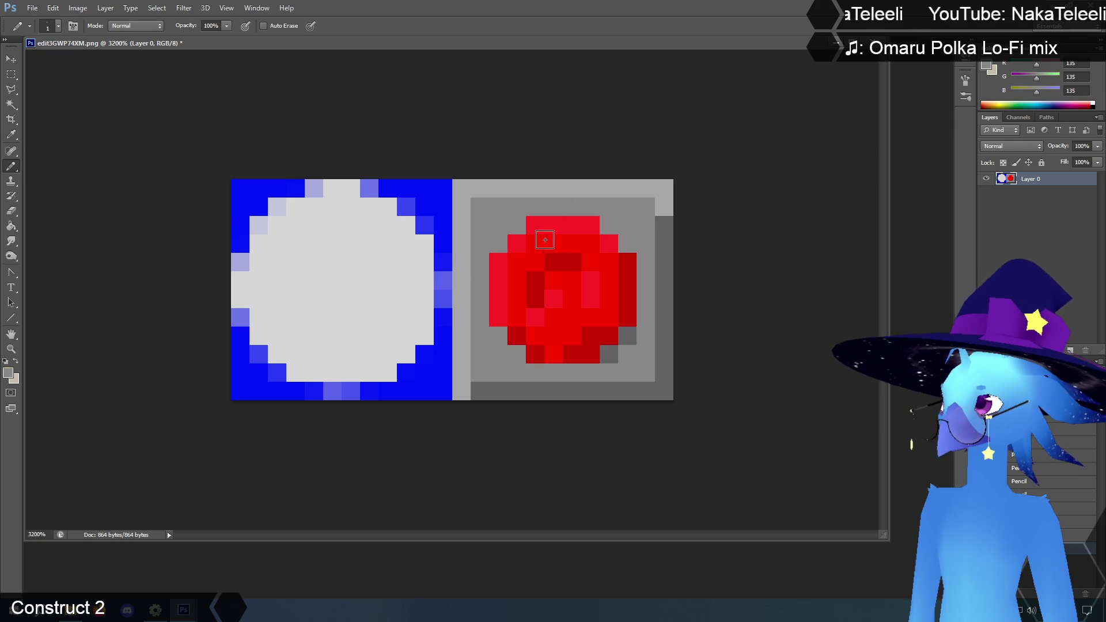
mouse_move(531, 225)
left_mouse_down()
mouse_move(593, 224)
mouse_move(495, 262)
mouse_move(625, 262)
mouse_move(628, 281)
mouse_move(495, 281)
mouse_move(536, 301)
mouse_move(501, 335)
mouse_move(517, 281)
mouse_move(515, 355)
mouse_move(535, 354)
left_mouse_up()
Paint the red button's right side over in grey with the Pencil.
mouse_move(597, 280)
left_mouse_down()
mouse_move(622, 345)
mouse_move(628, 288)
mouse_move(599, 354)
mouse_move(614, 354)
left_mouse_up()
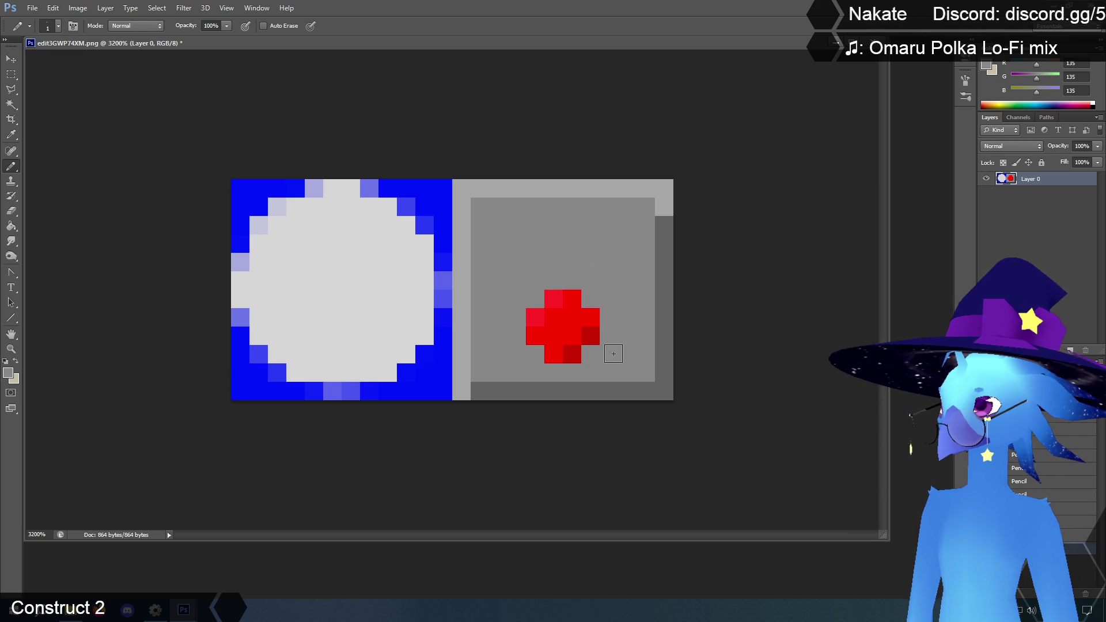
left_click(11, 134)
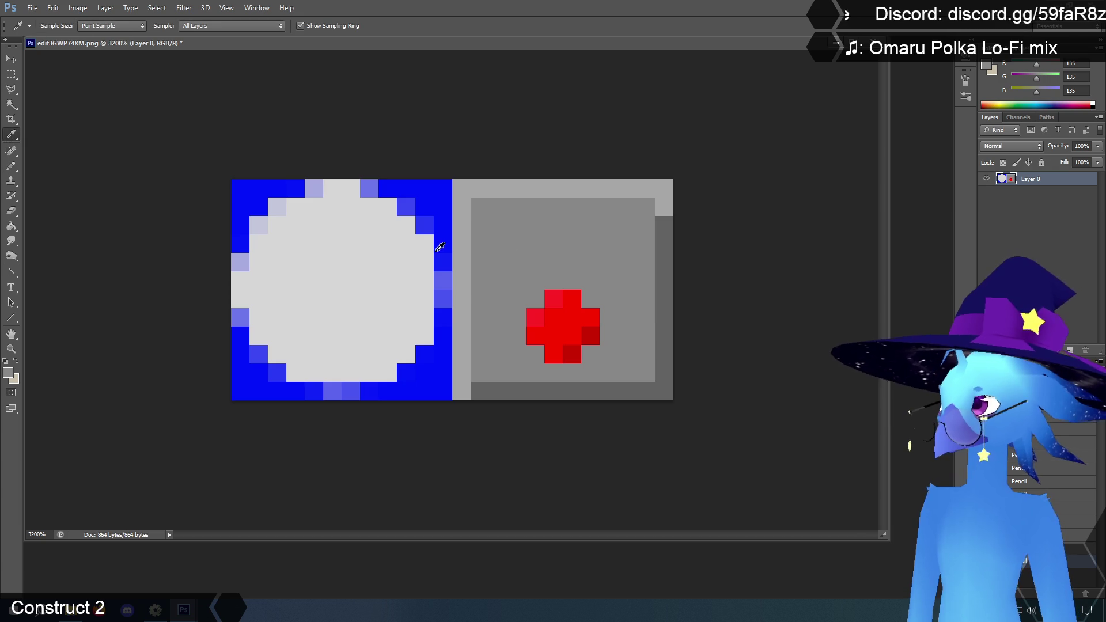
Draw dark grey shadow lines across the panel's upper right, down its right side, and beside the red cross.
left_click(670, 266)
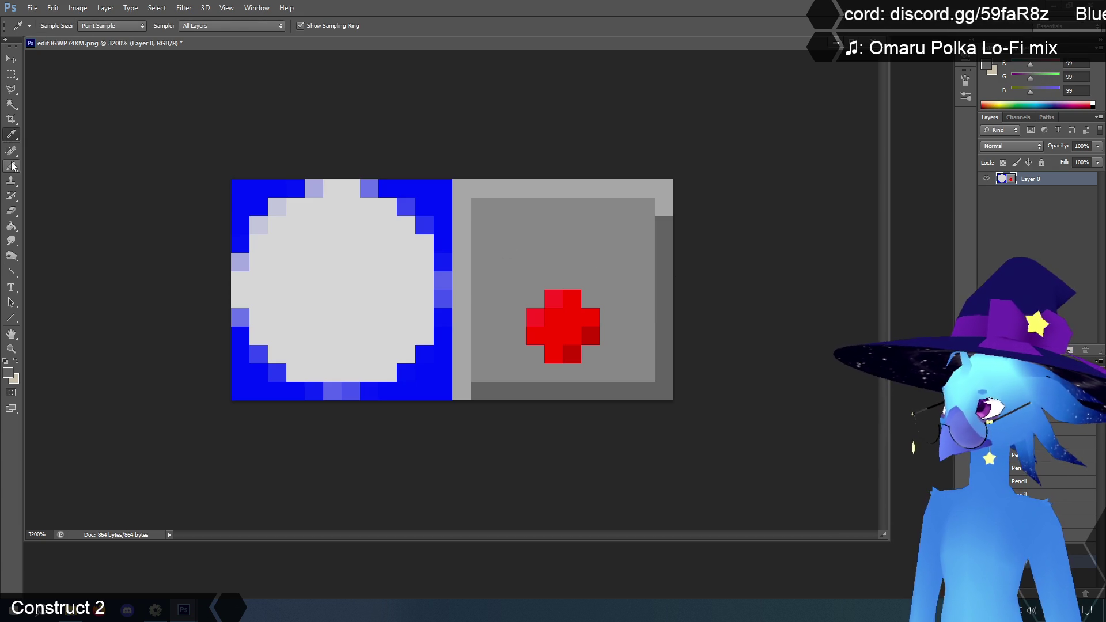
left_click(11, 165)
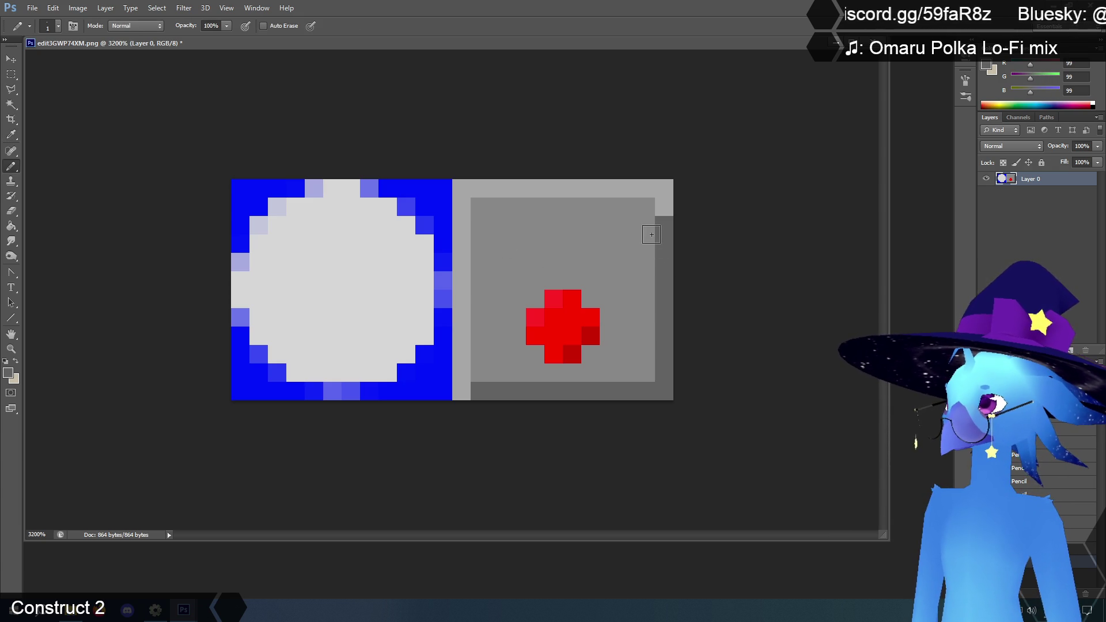
left_click_drag(644, 241, 550, 262)
left_click_drag(645, 282, 645, 321)
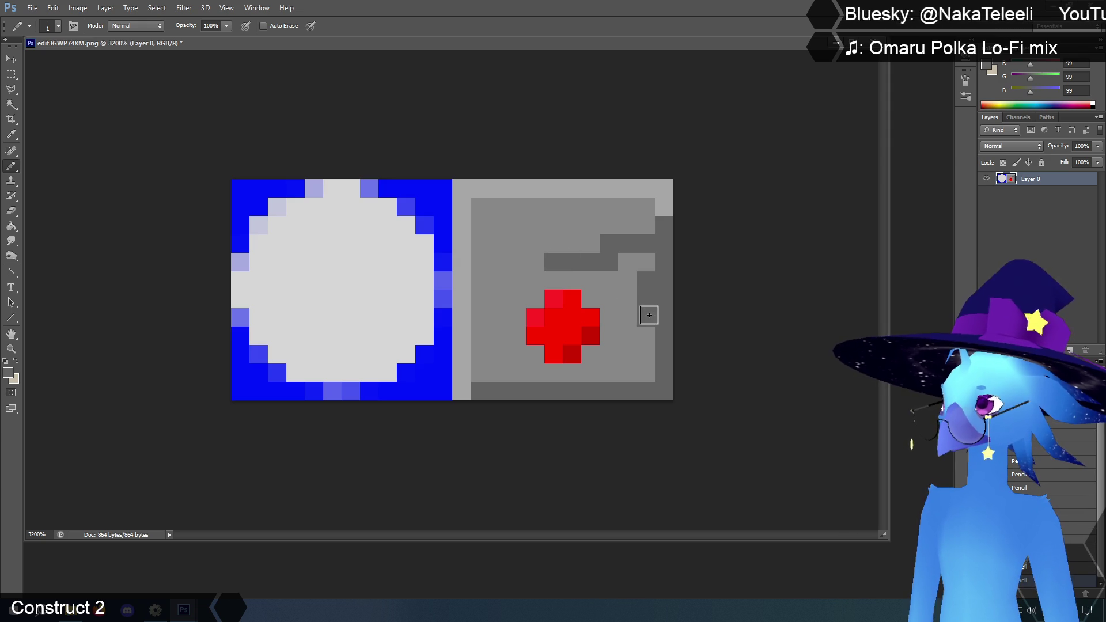
left_click(645, 354)
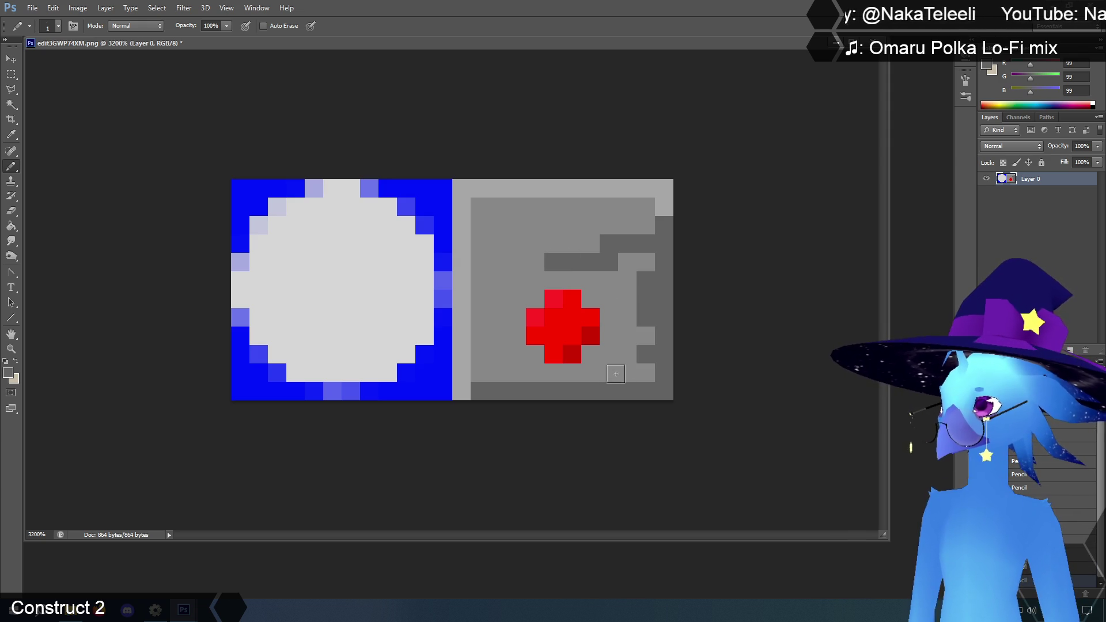
left_click(572, 373)
left_click(591, 354)
left_click(609, 335)
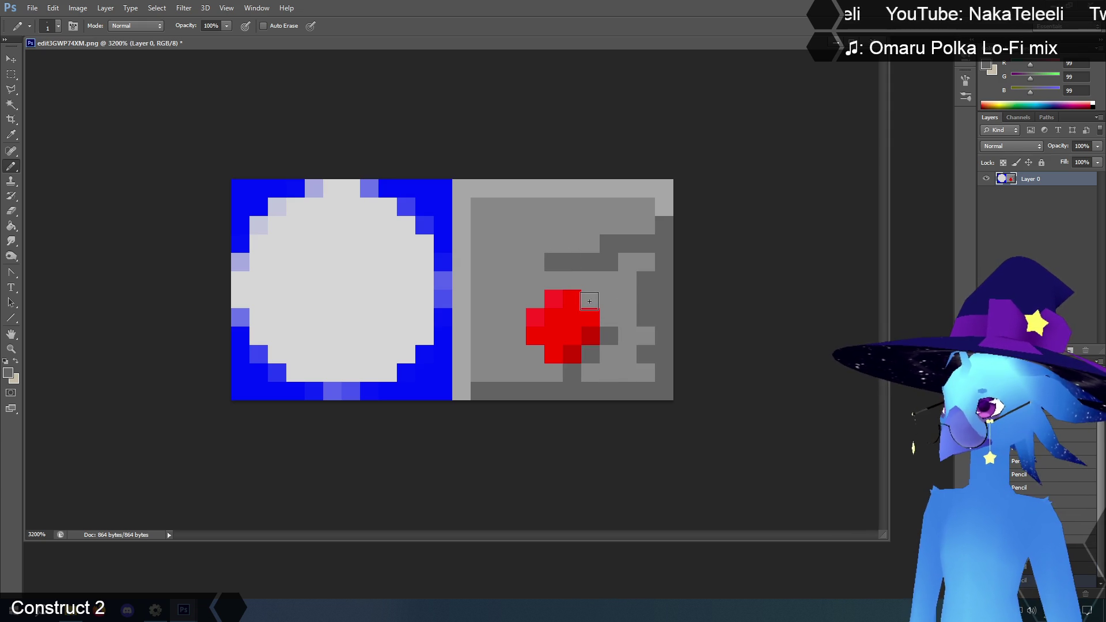
Restore the pixels below and right of the red cross to medium grey.
left_click(11, 135)
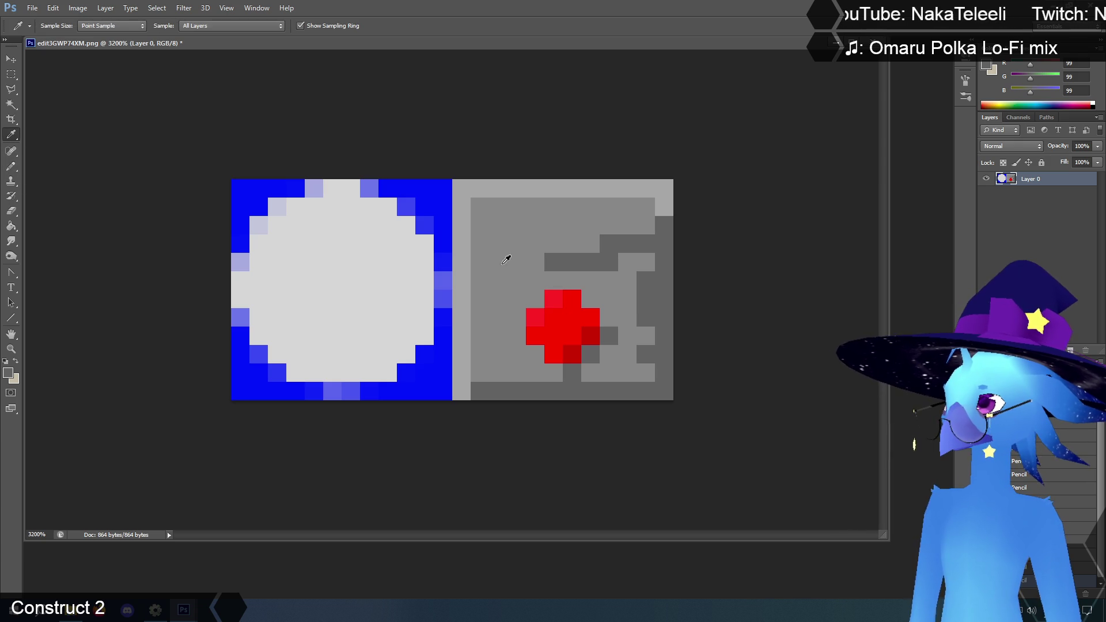
left_click(516, 266)
key("b")
left_click(572, 372)
left_click(609, 336)
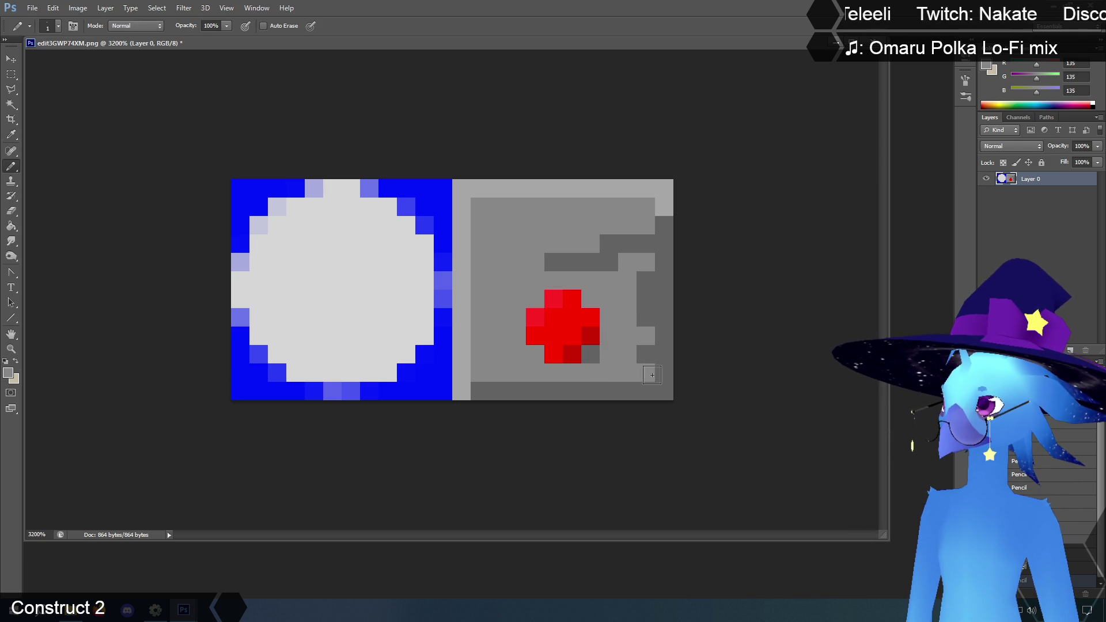
Draw a dark grey column with one extra pixel at the panel's left edge.
left_click(9, 137)
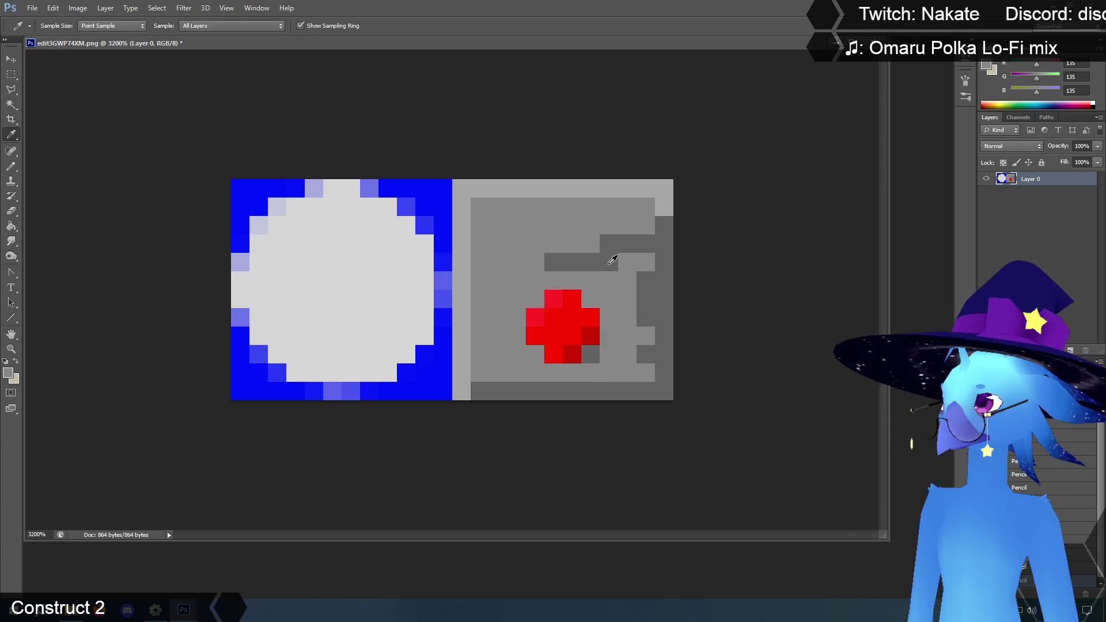
left_click(610, 260)
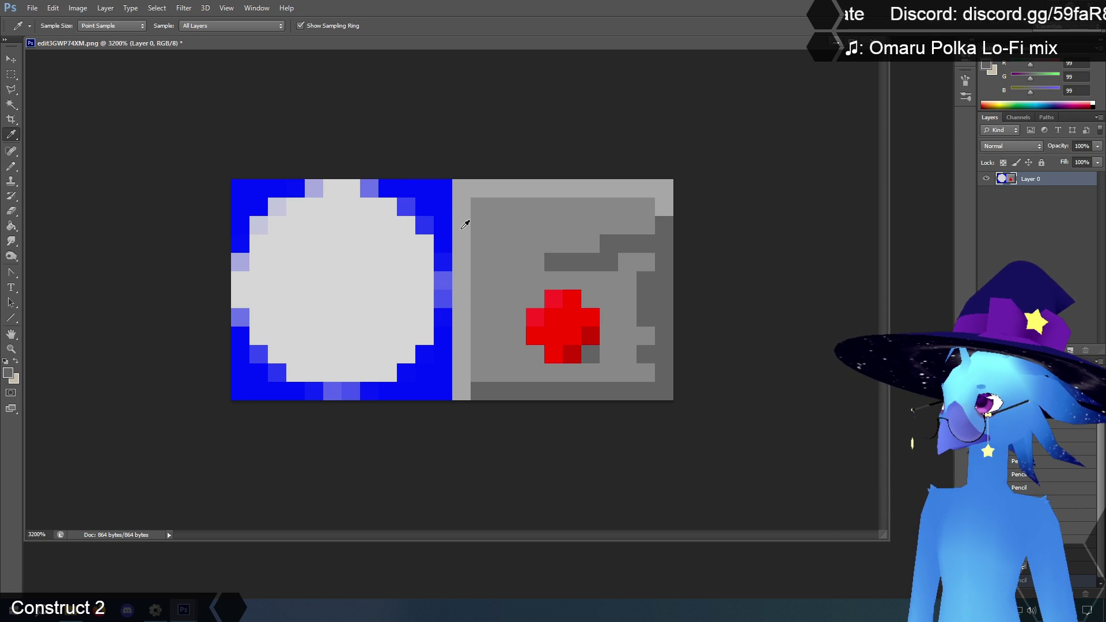
left_click(12, 168)
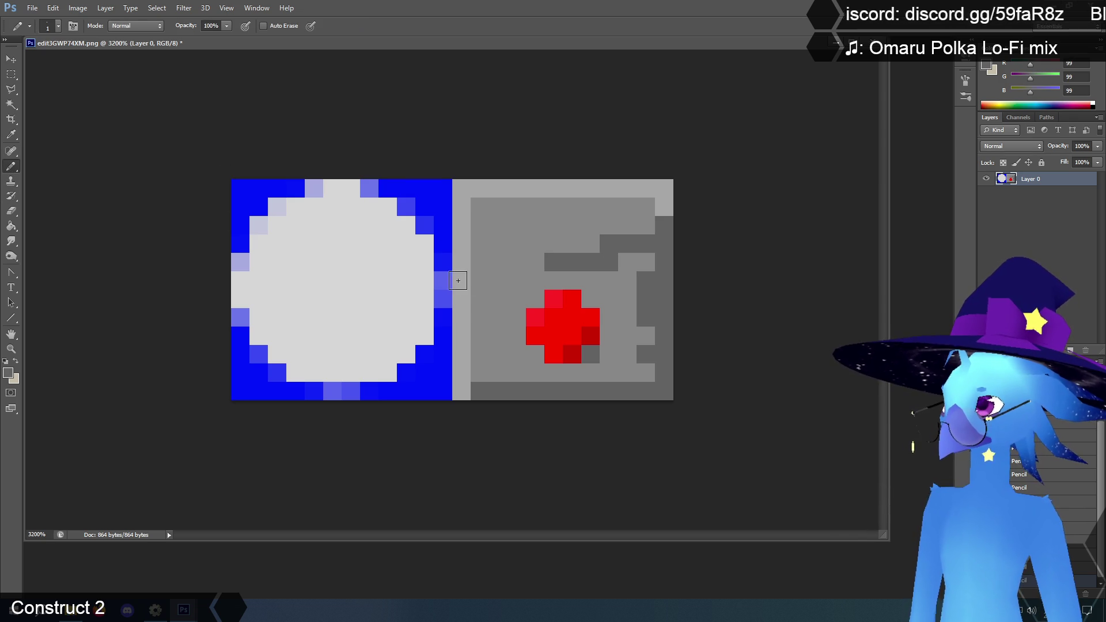
left_click_drag(479, 259, 480, 302)
left_click(500, 288)
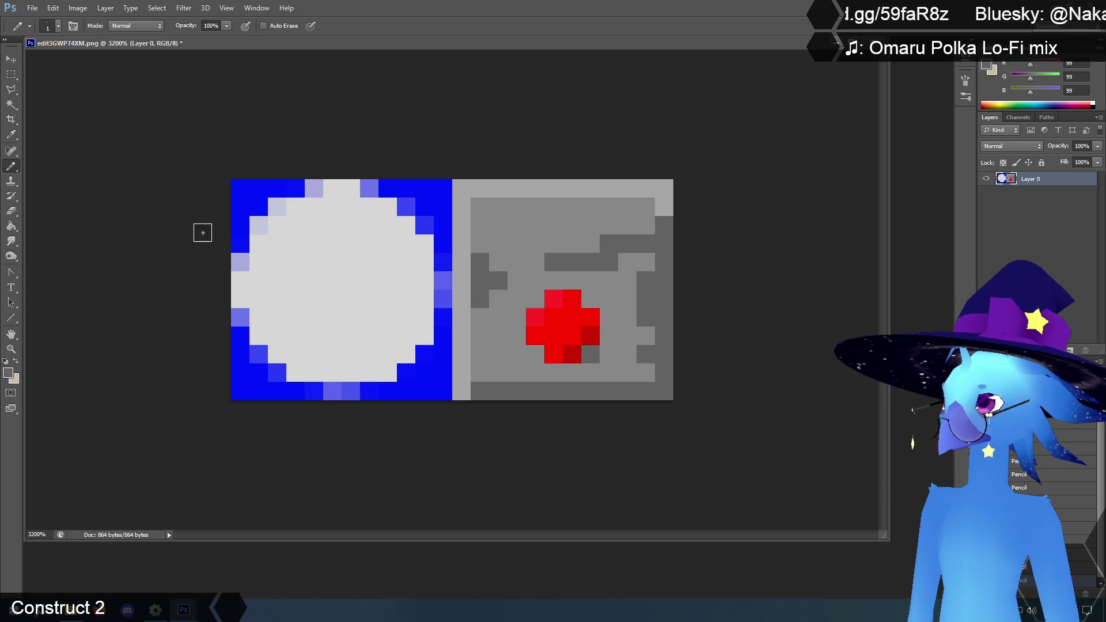
left_click(11, 134)
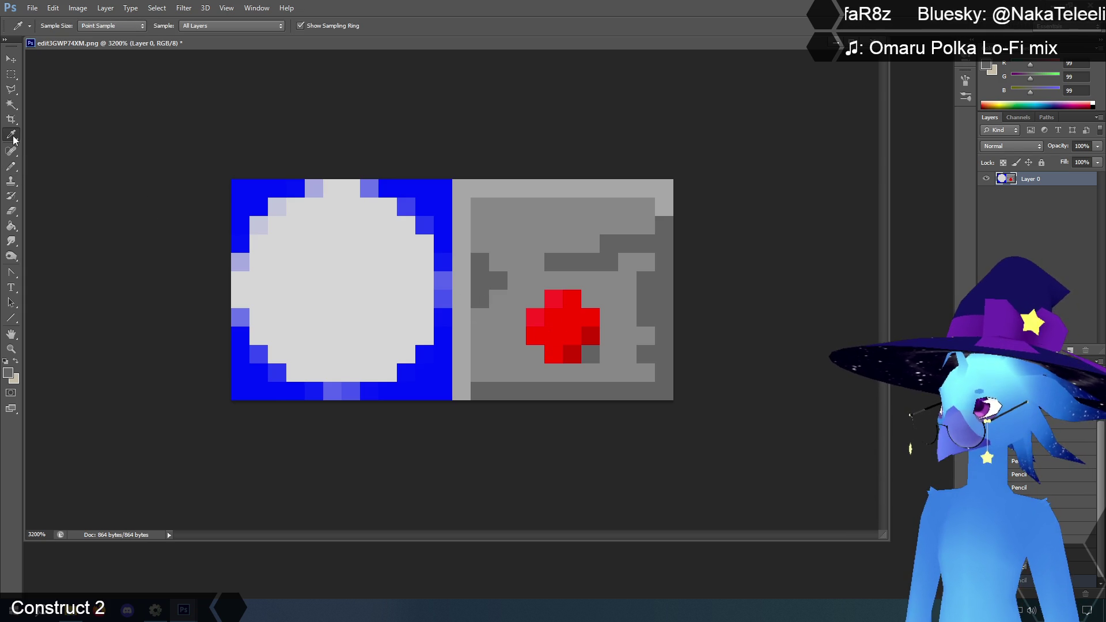
Paint light grey highlight pixels along the panel's top row and inside the panel.
left_click(460, 218)
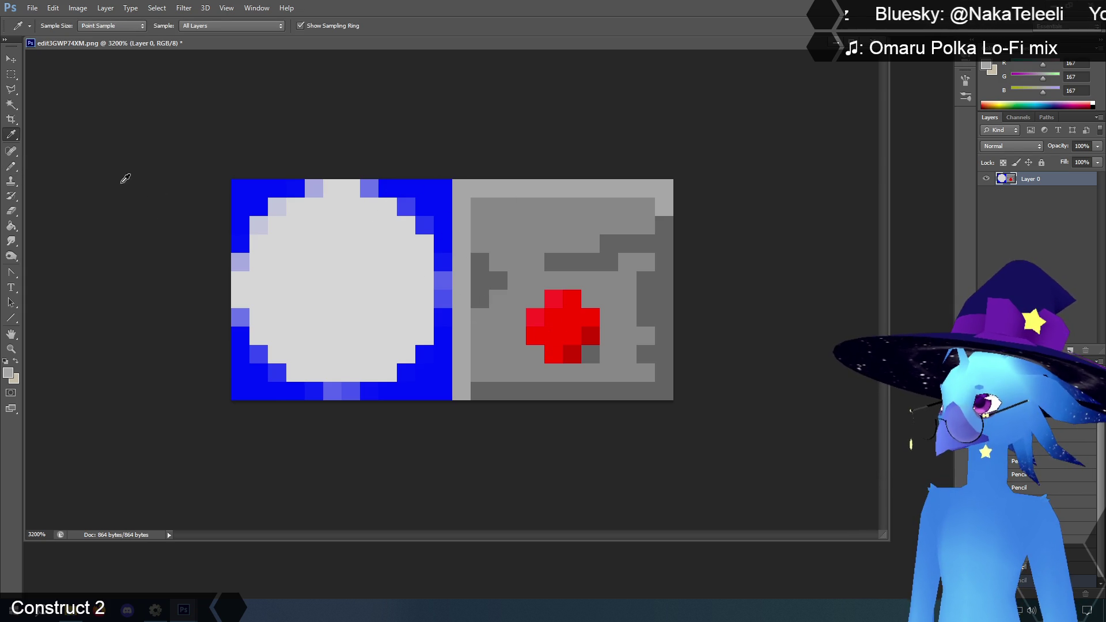
left_click(11, 166)
left_click_drag(538, 207, 555, 206)
left_click(480, 355)
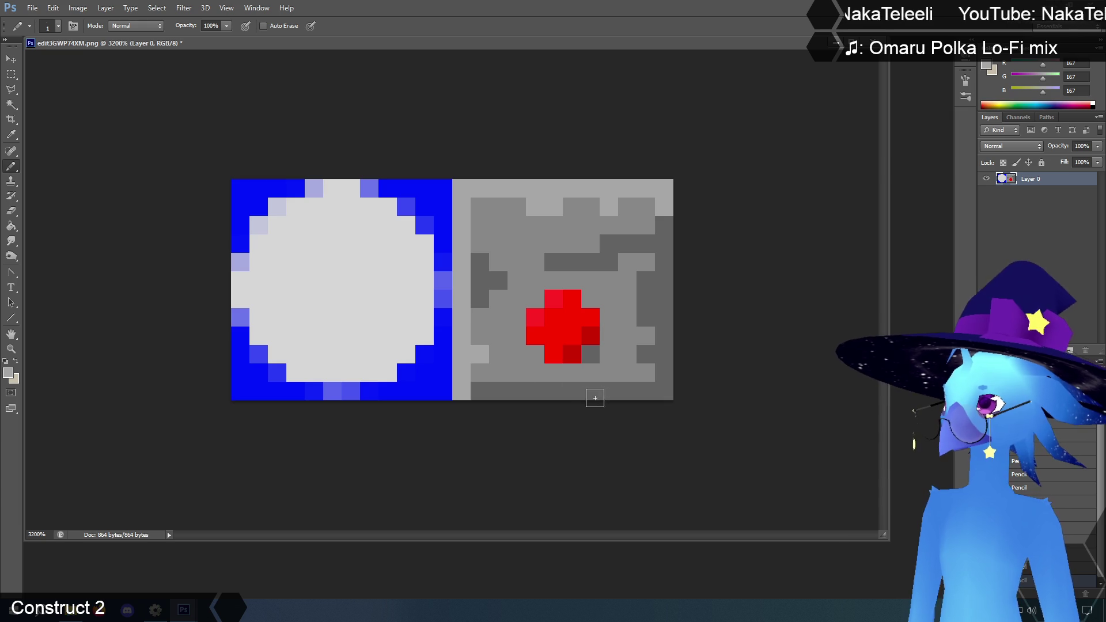
left_click(591, 246)
left_click(498, 262)
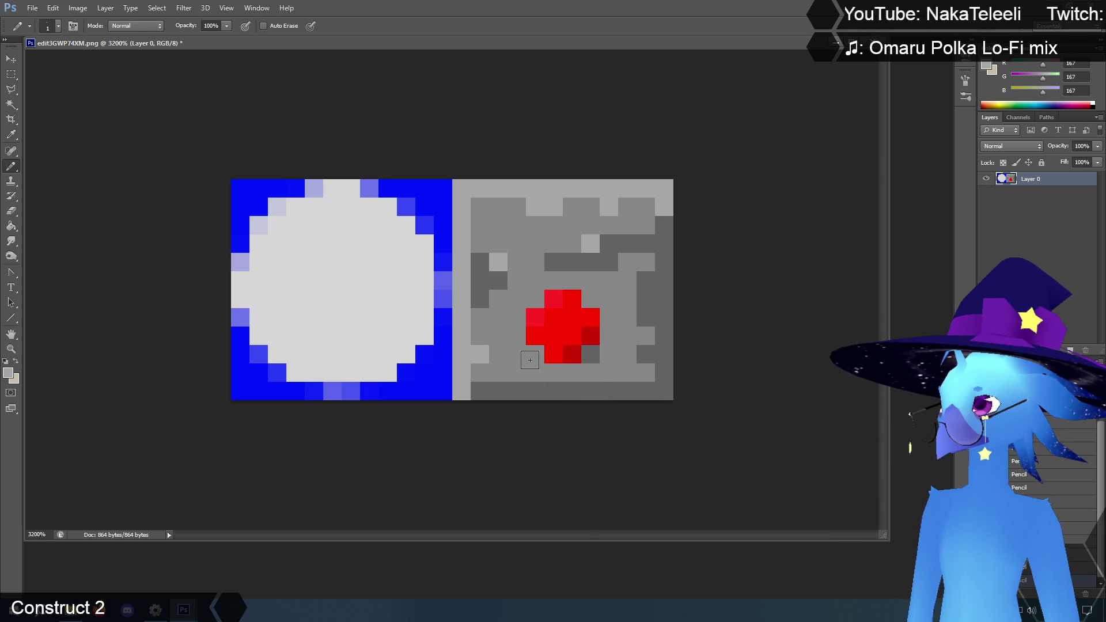
Sample the left panel's blue and paint over the white circle with it.
left_click(12, 138)
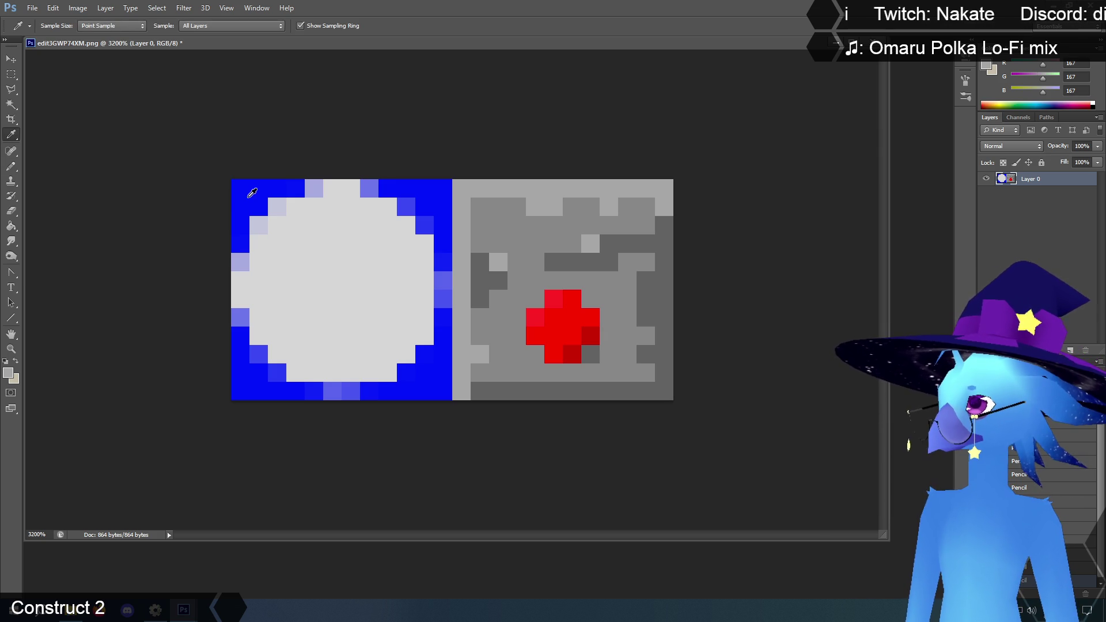
left_click(13, 167)
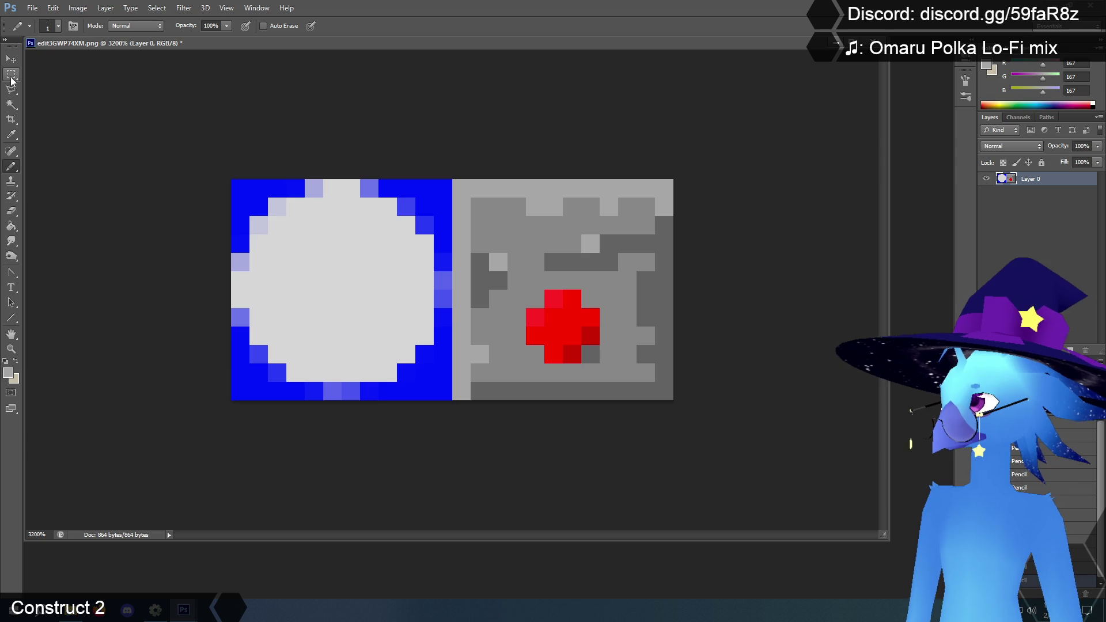
left_click(11, 134)
left_click(242, 190)
key("b")
mouse_move(437, 274)
left_mouse_down()
mouse_move(443, 299)
mouse_move(424, 302)
mouse_move(405, 260)
mouse_move(388, 287)
mouse_move(395, 370)
mouse_move(368, 248)
mouse_move(347, 256)
mouse_move(331, 400)
mouse_move(343, 405)
mouse_move(333, 204)
mouse_move(307, 363)
mouse_move(295, 228)
mouse_move(277, 322)
mouse_move(254, 223)
mouse_move(240, 319)
left_mouse_up()
Paint the last light pixel blue, then draw a light grey block in the blue half's upper right.
left_click(259, 225)
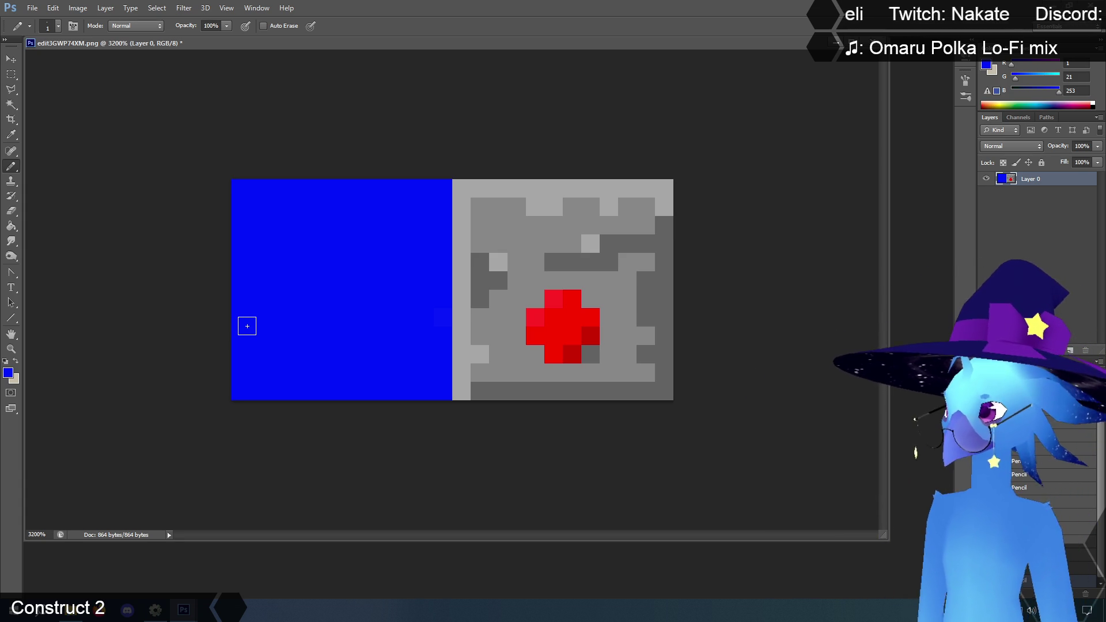
left_click(11, 134)
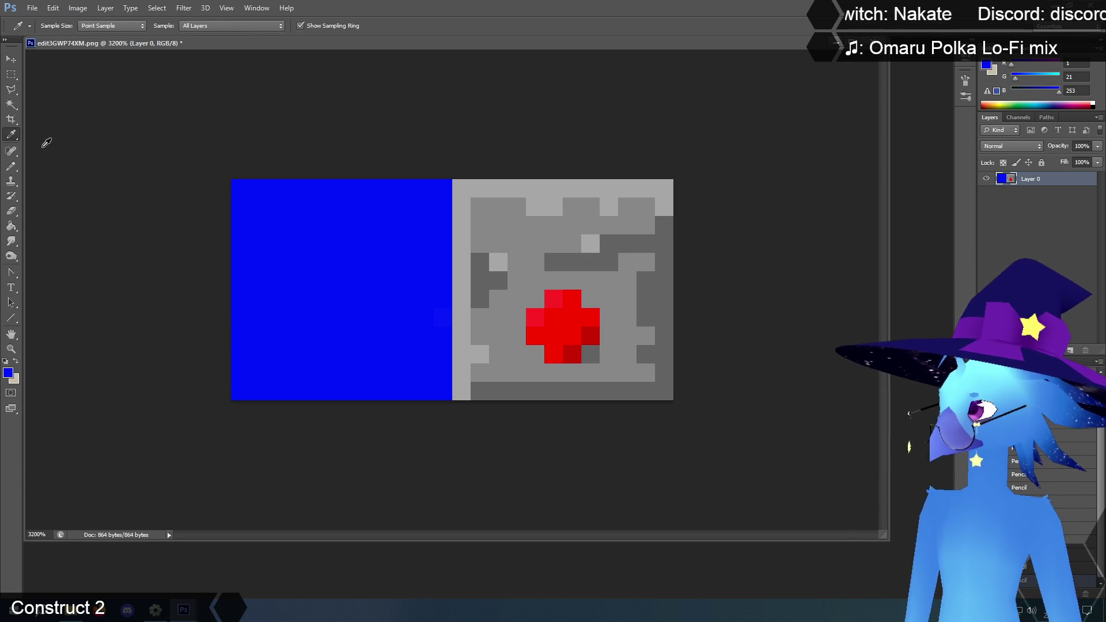
left_click(541, 191)
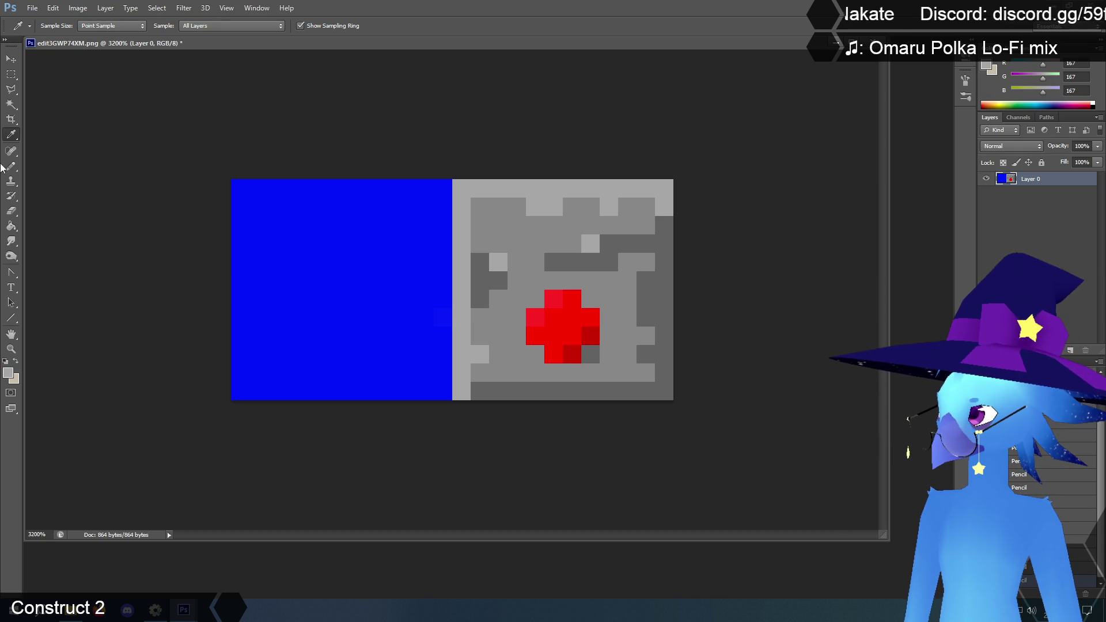
key("b")
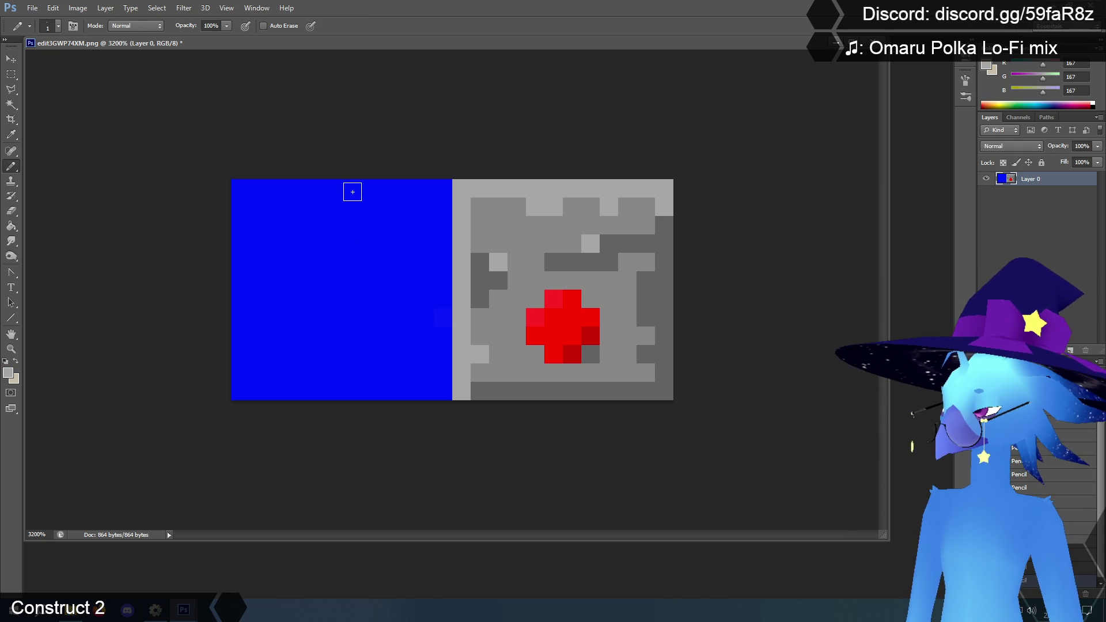
mouse_move(352, 192)
left_mouse_down()
mouse_move(352, 262)
mouse_move(427, 265)
mouse_move(443, 280)
mouse_move(356, 279)
mouse_move(412, 187)
mouse_move(433, 194)
mouse_move(431, 172)
mouse_move(387, 239)
mouse_move(373, 229)
left_mouse_up()
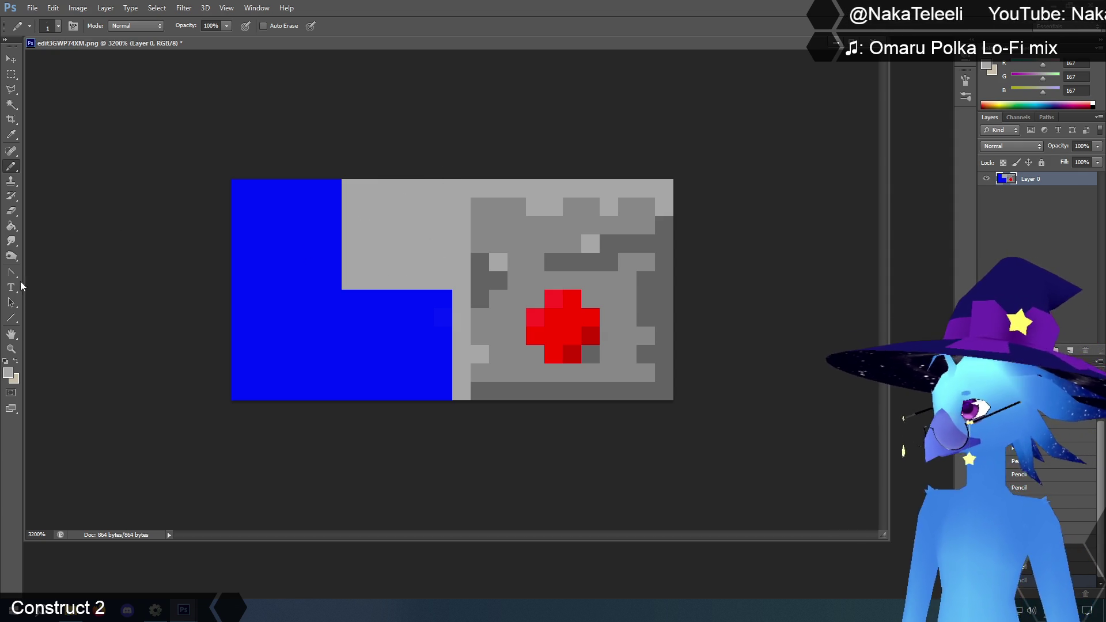
Sample the blue and pencil blue notches into the grey block's four corners.
left_click(11, 134)
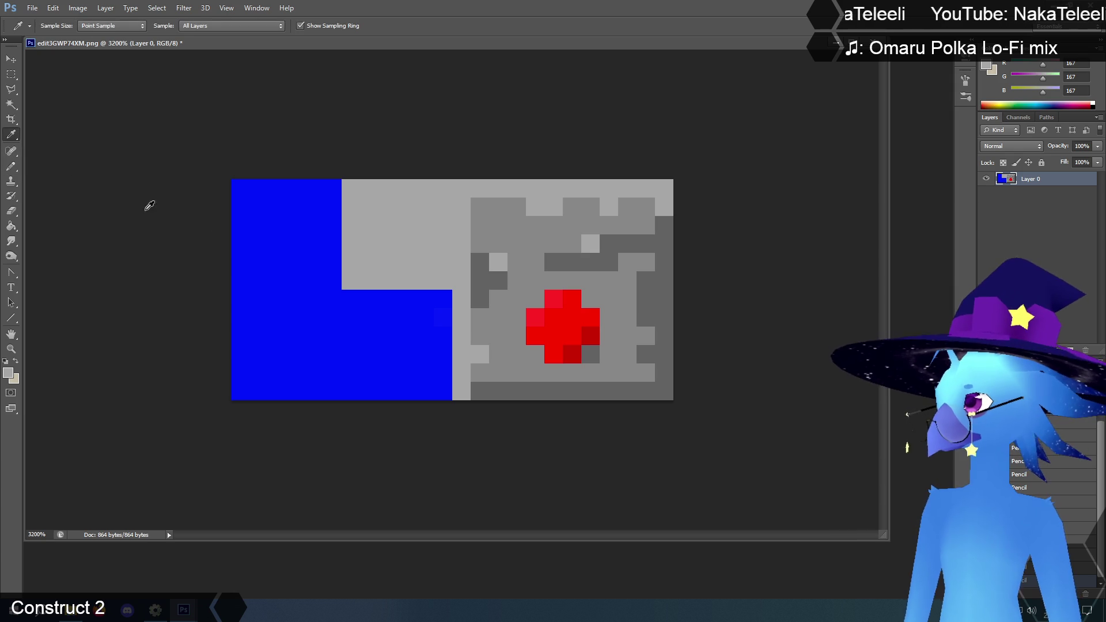
left_click(260, 224)
left_click(11, 165)
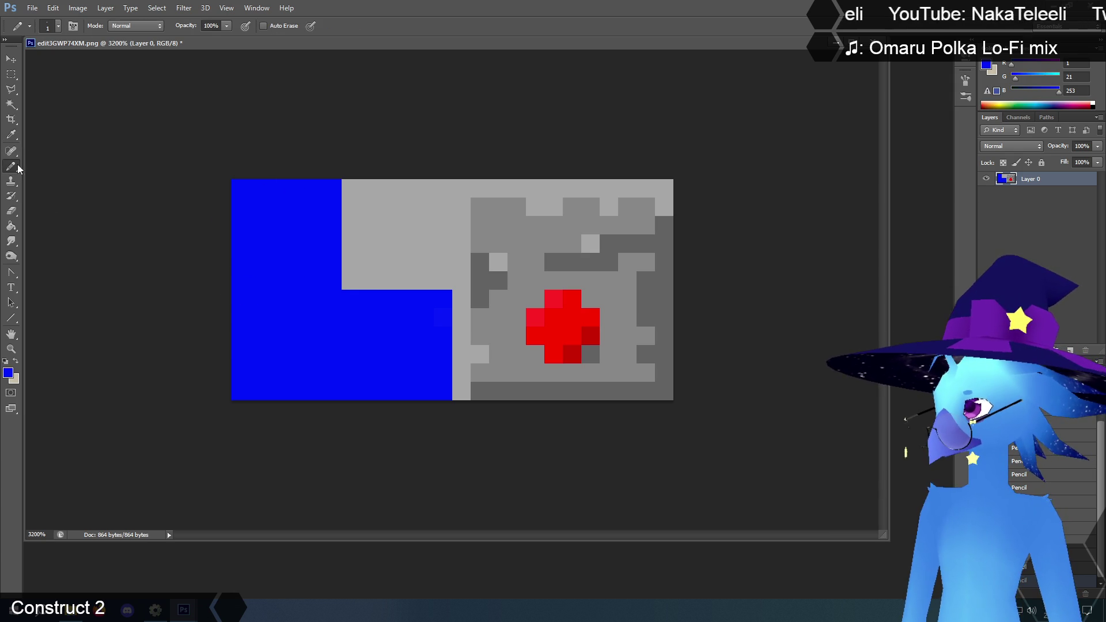
left_click(351, 281)
left_click(351, 188)
left_click(440, 188)
left_click(440, 281)
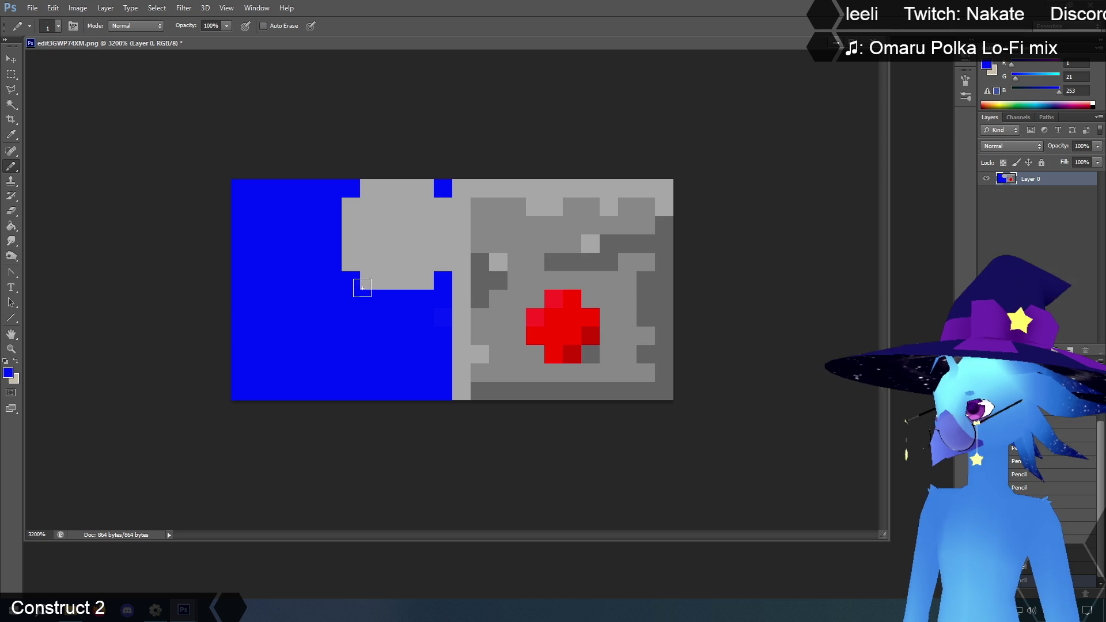
Round all four corners of the grey block further with extra blue pixels.
left_click(370, 281)
left_click(351, 262)
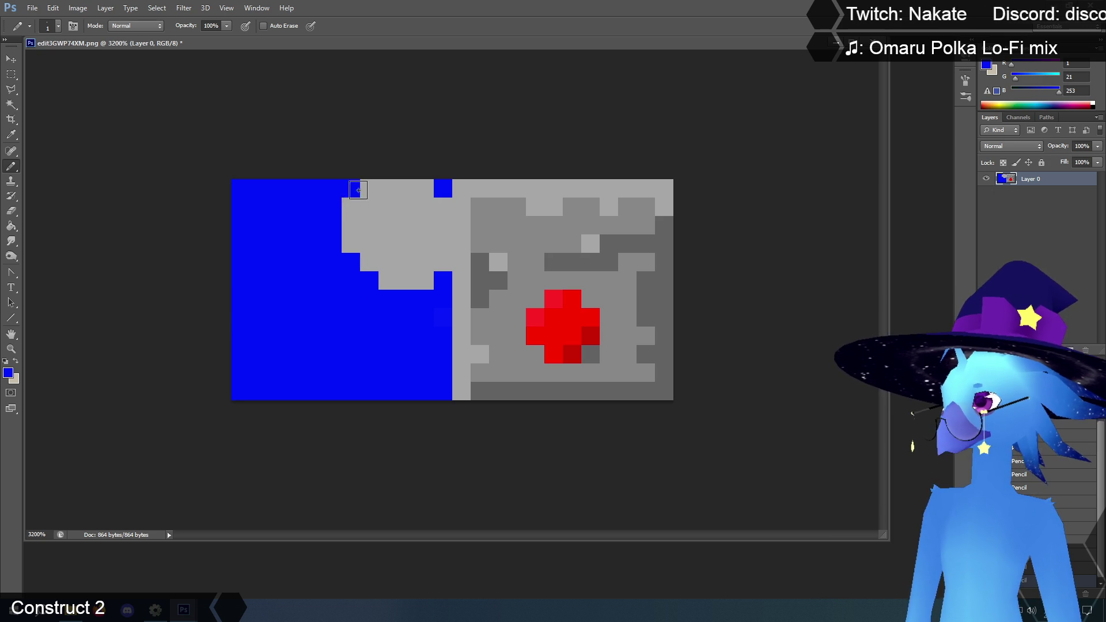
left_click(351, 207)
left_click(369, 188)
left_click(424, 189)
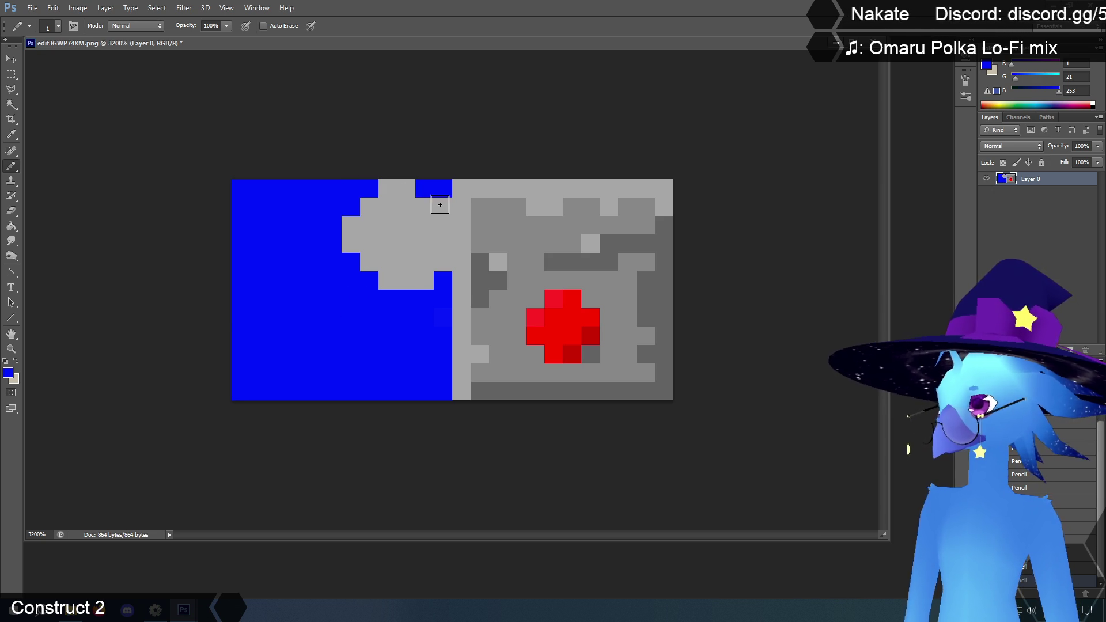
left_click(440, 205)
left_click(442, 263)
left_click(425, 280)
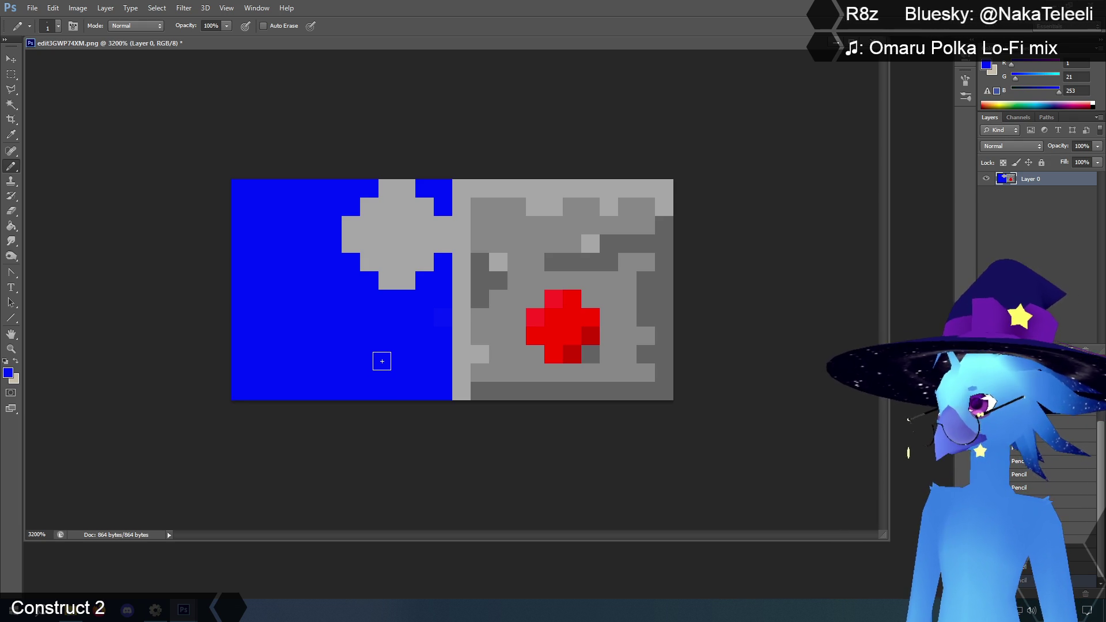
Step back through History to revert some of the blue corner pixels.
left_click(382, 361)
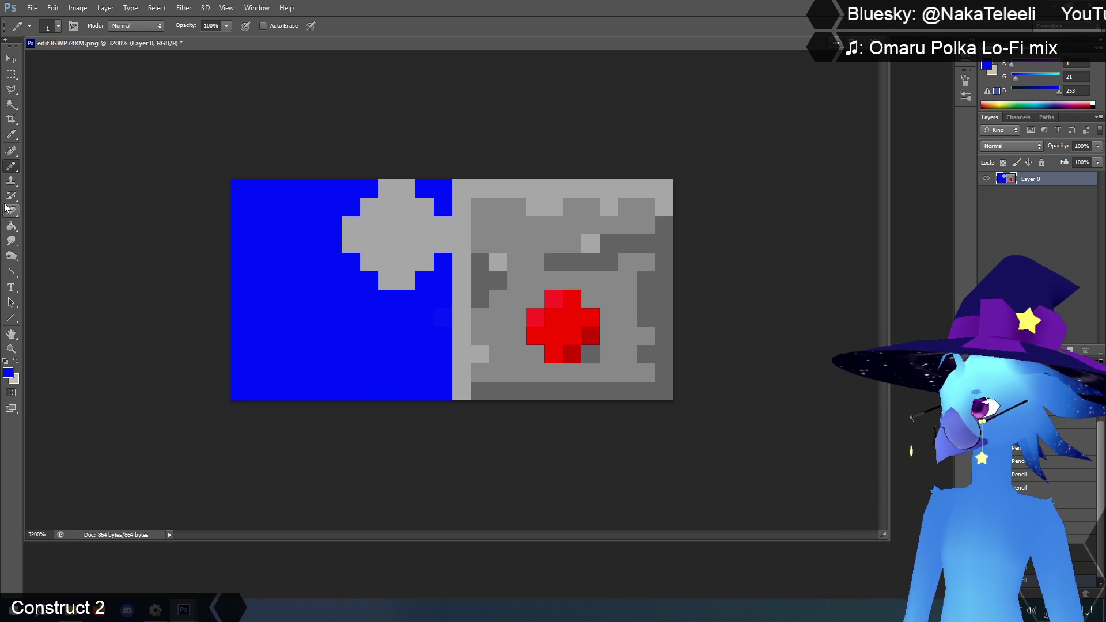
key("ctrl+z")
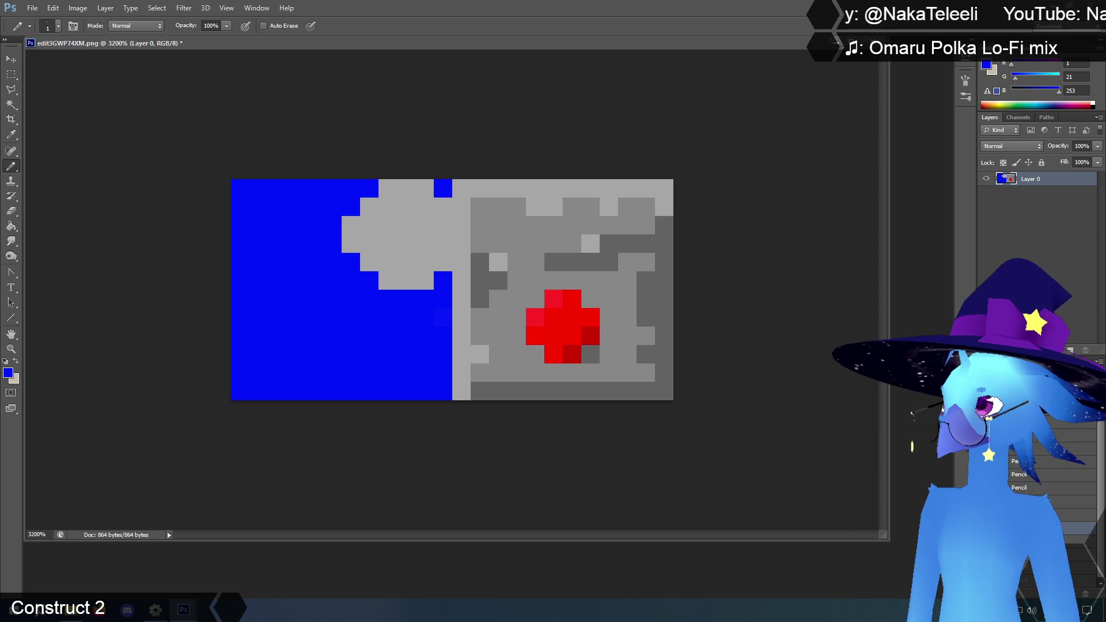
key("ctrl+alt+z")
key("ctrl+alt+z")
left_click(1035, 479)
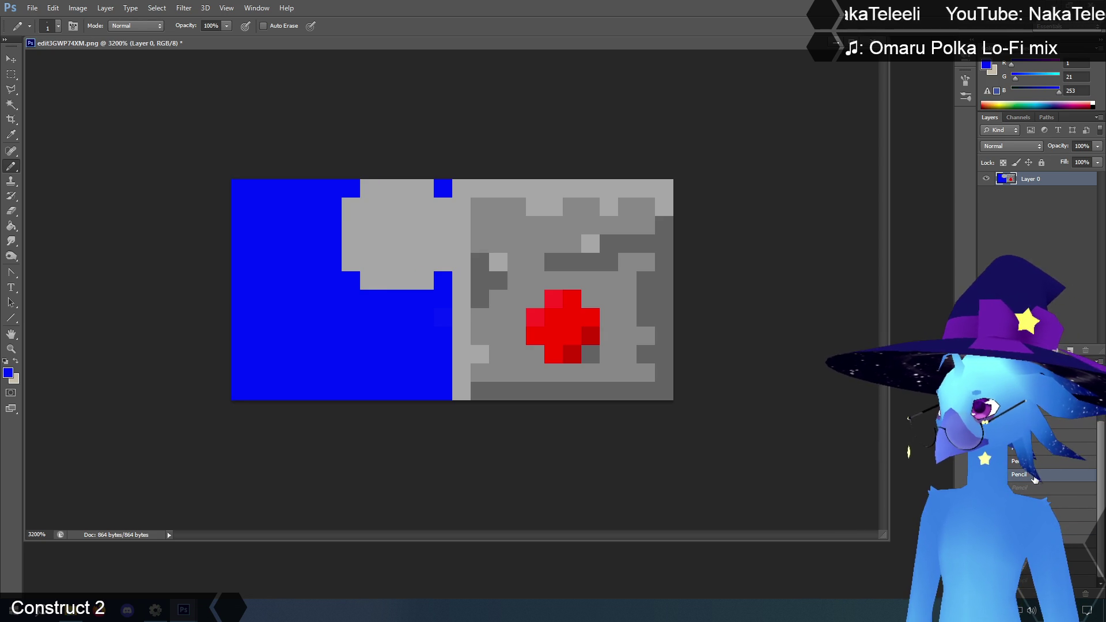
left_click(1031, 489)
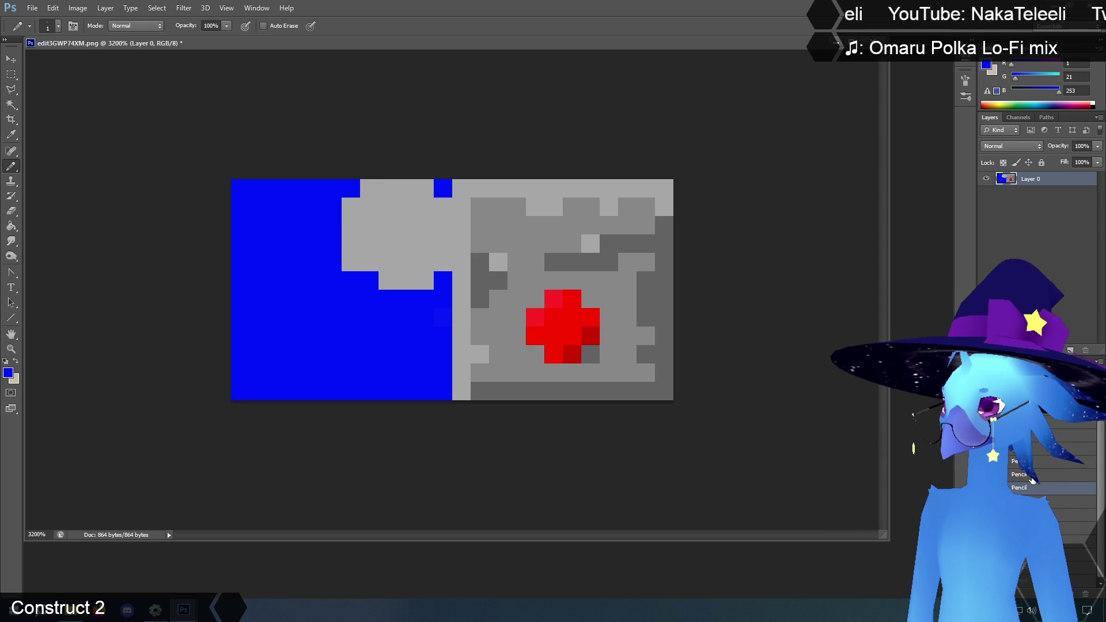
left_click(1032, 478)
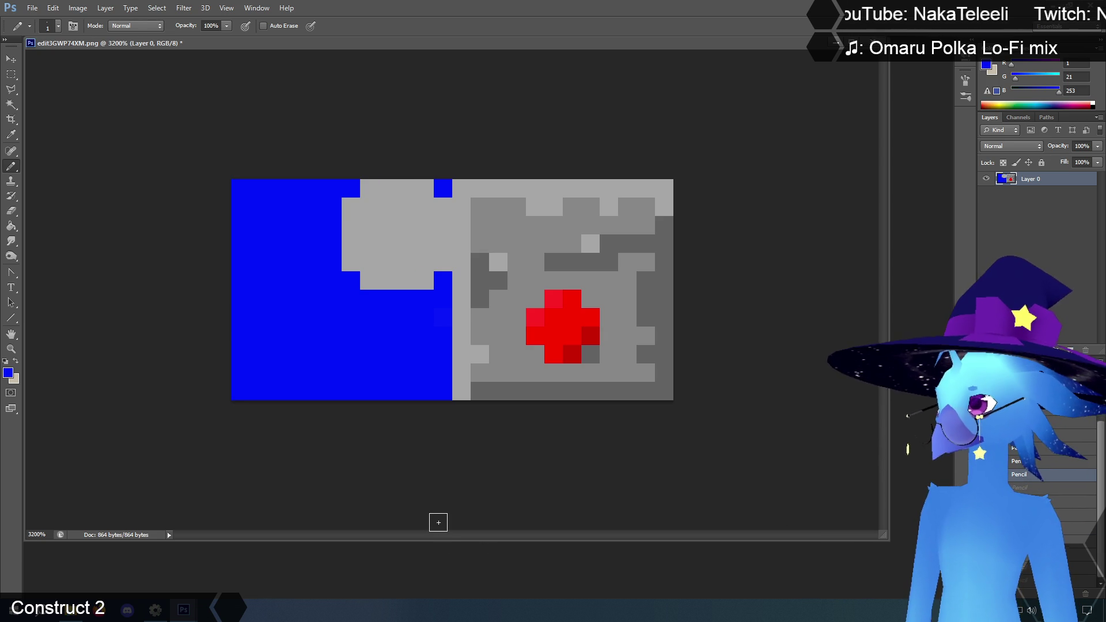
Sample the dark grey and shade the knob's right column and top edge.
left_click(11, 134)
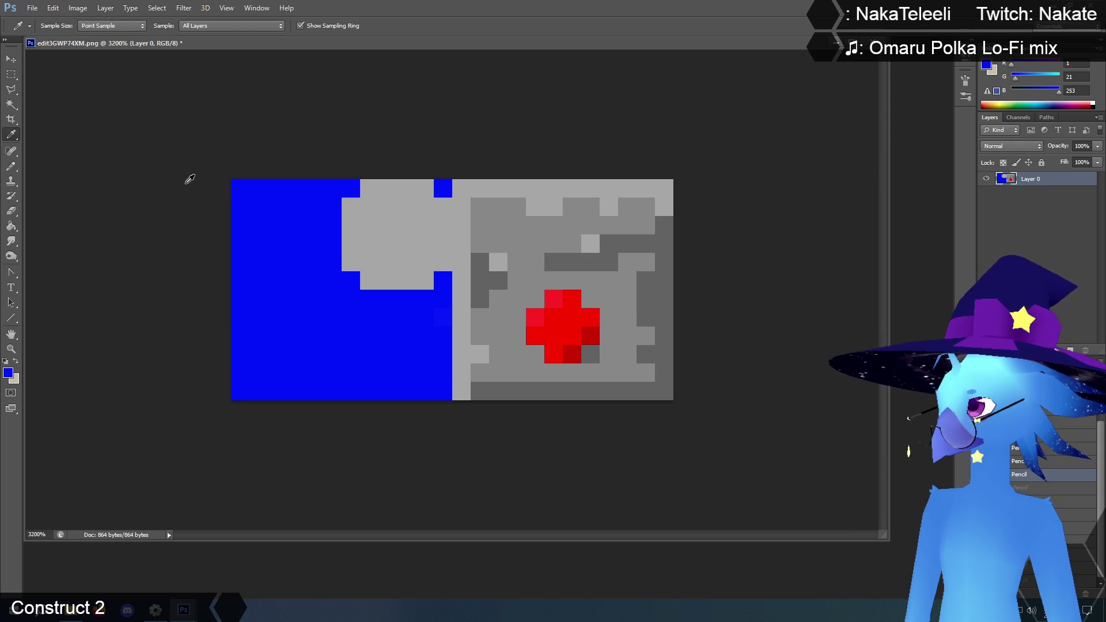
left_click(590, 264)
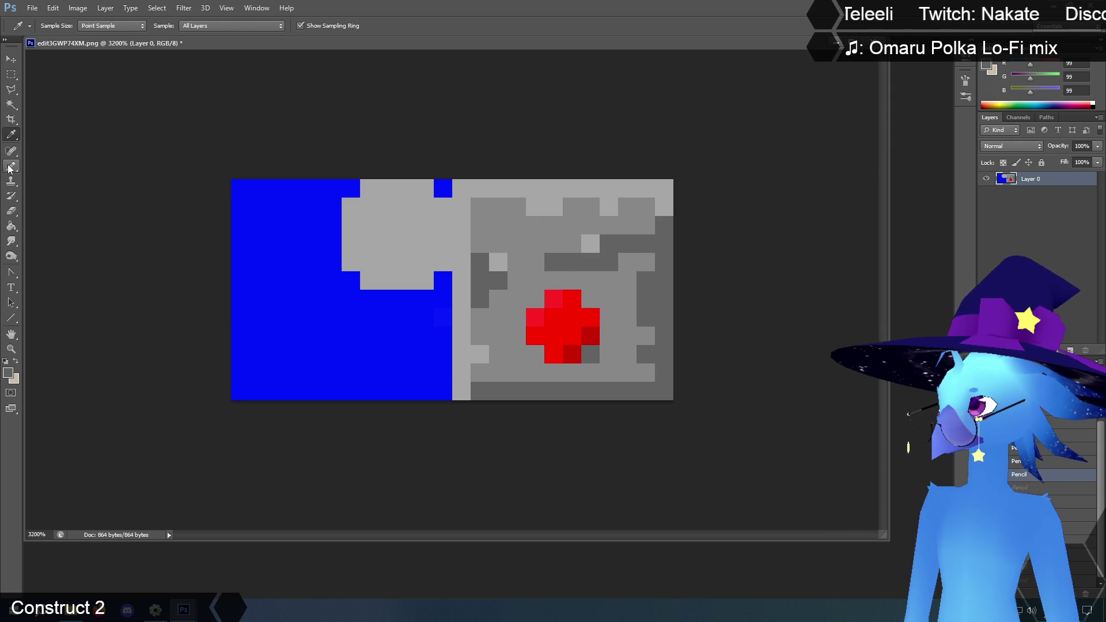
left_click(9, 167)
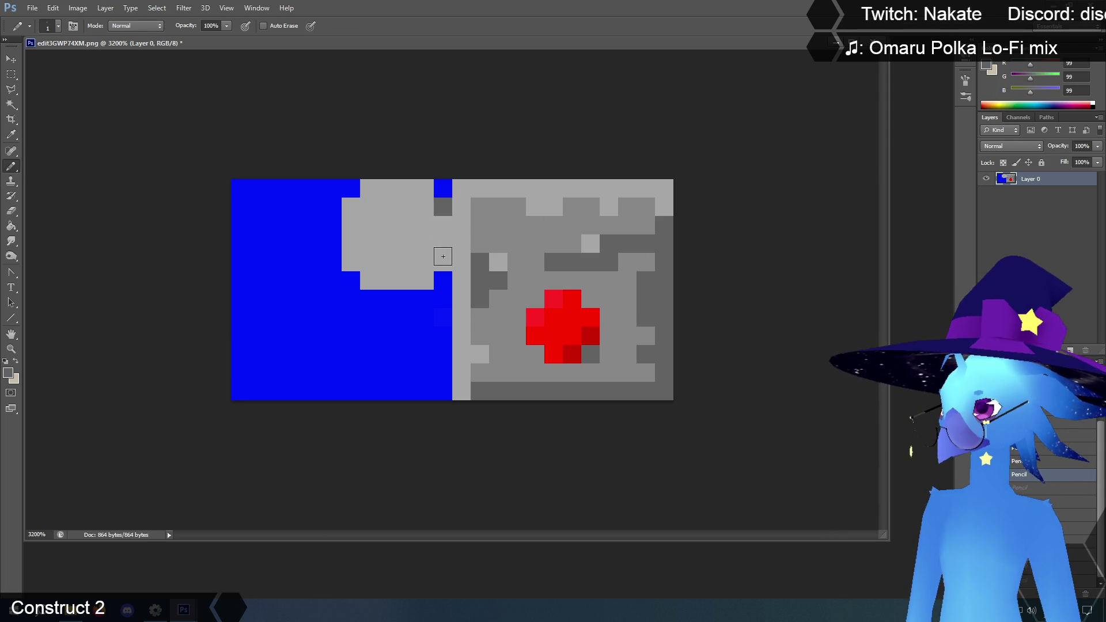
left_click_drag(442, 256, 443, 205)
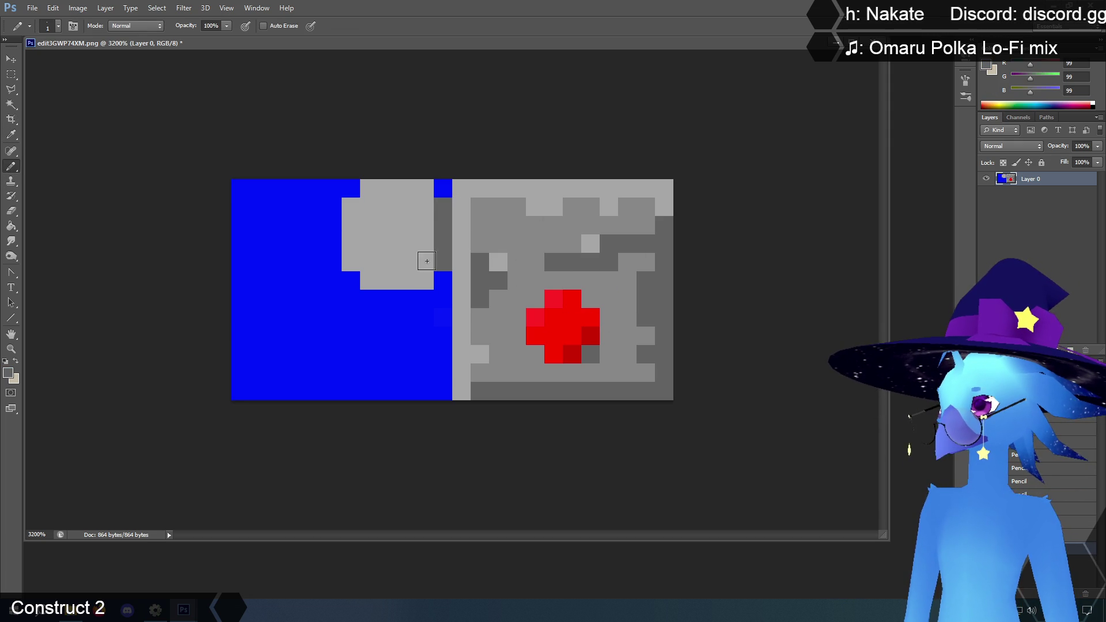
left_click_drag(427, 255, 424, 282)
left_click(425, 188)
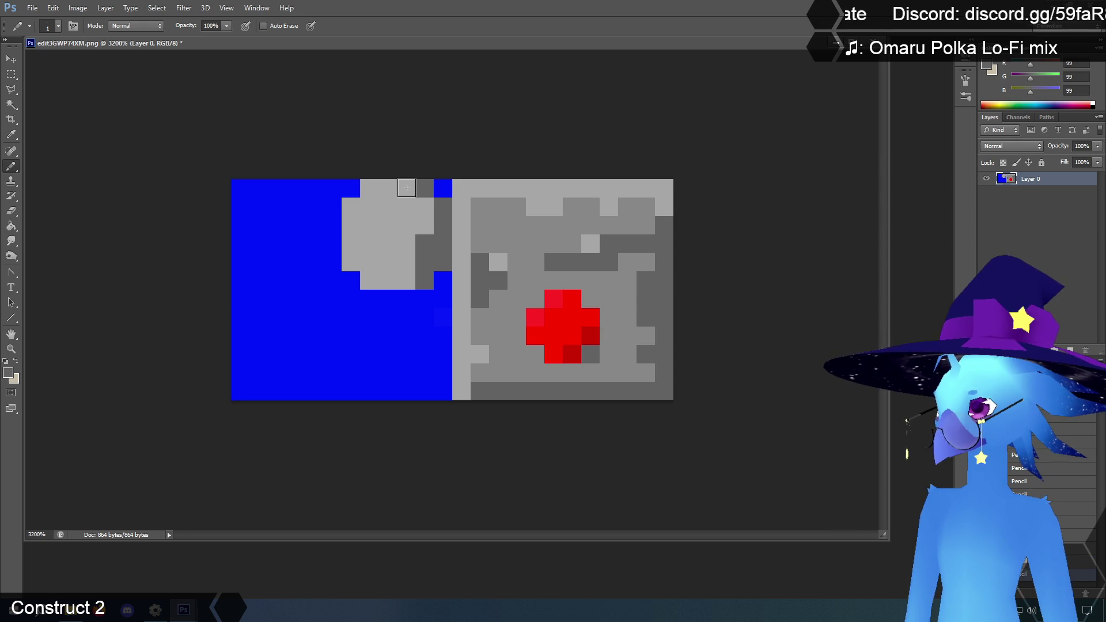
left_click_drag(407, 187, 419, 205)
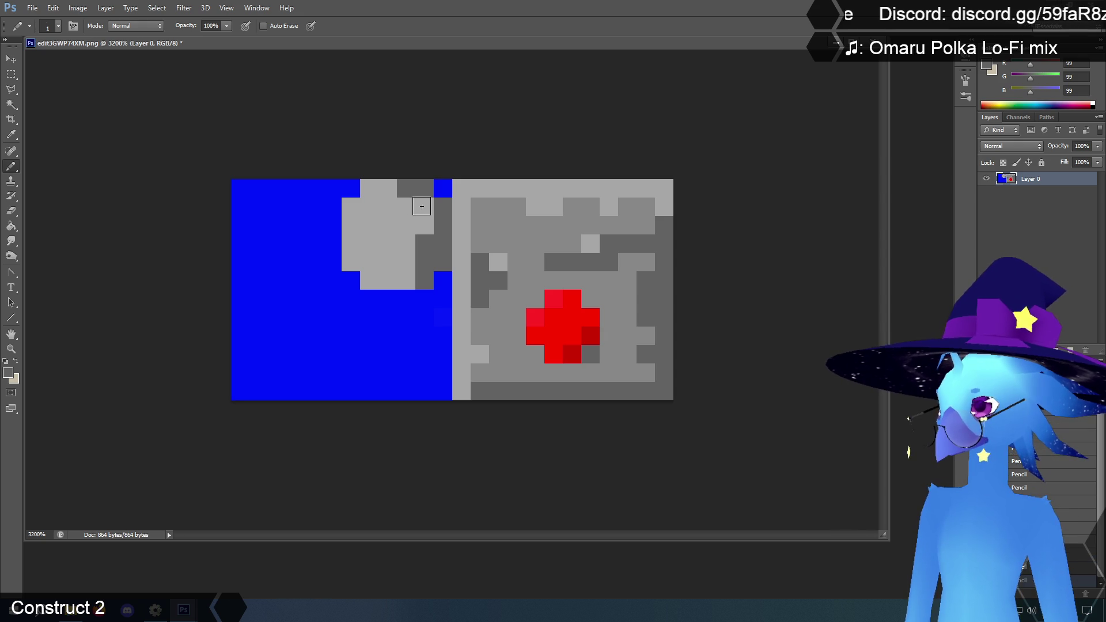
Sample mid-grey 135 and pencil three inner knob pixels with it.
left_click(11, 135)
left_click(526, 191)
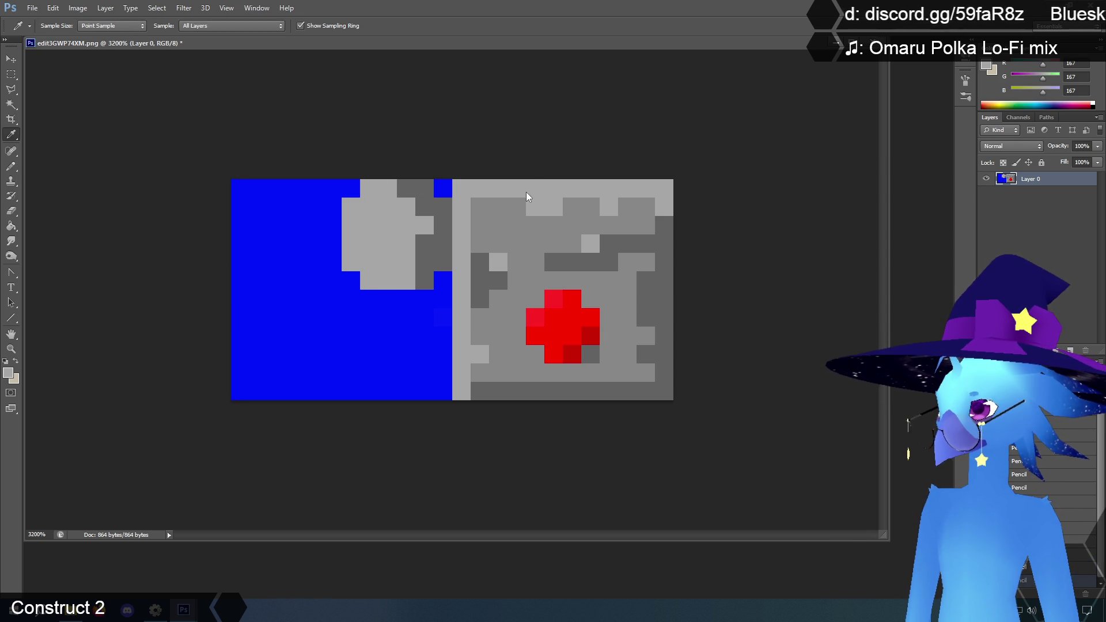
left_click(496, 235)
left_click(12, 166)
mouse_move(403, 246)
left_mouse_down()
mouse_move(406, 222)
mouse_move(371, 205)
mouse_move(402, 260)
left_mouse_up()
left_click(424, 225)
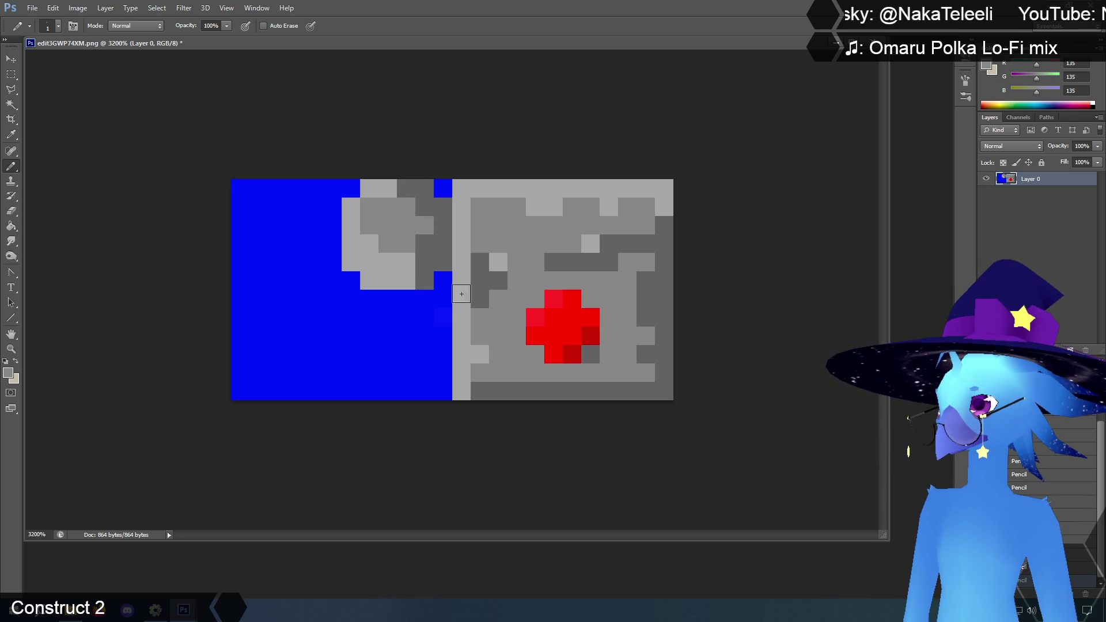
Set the drawing colour to white from the Color ramp.
left_click(11, 134)
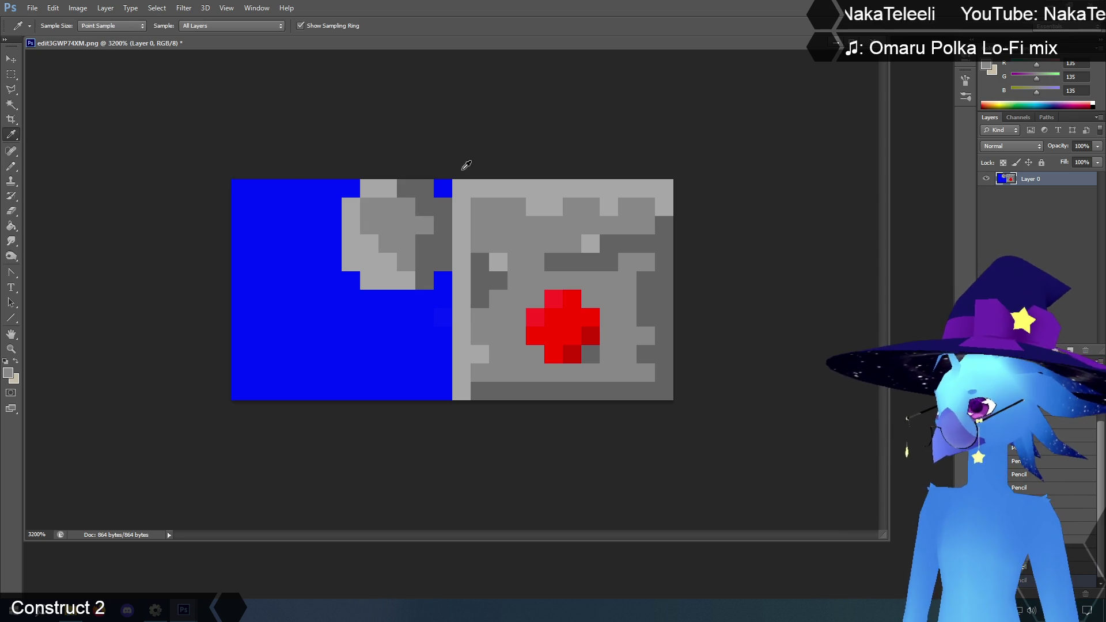
left_click(1096, 106)
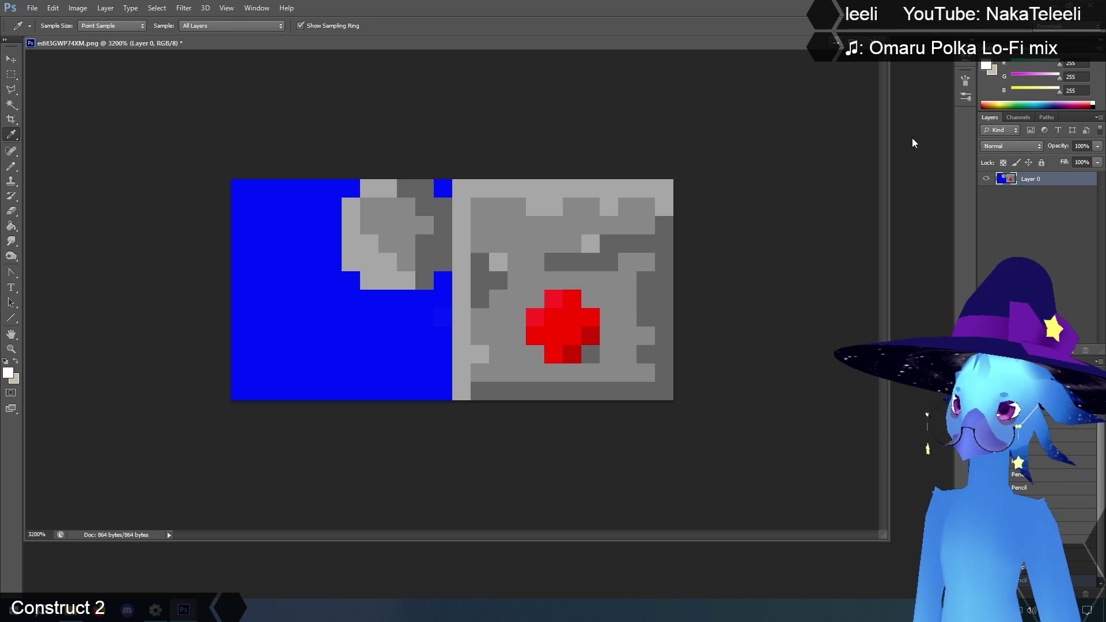
left_click(12, 167)
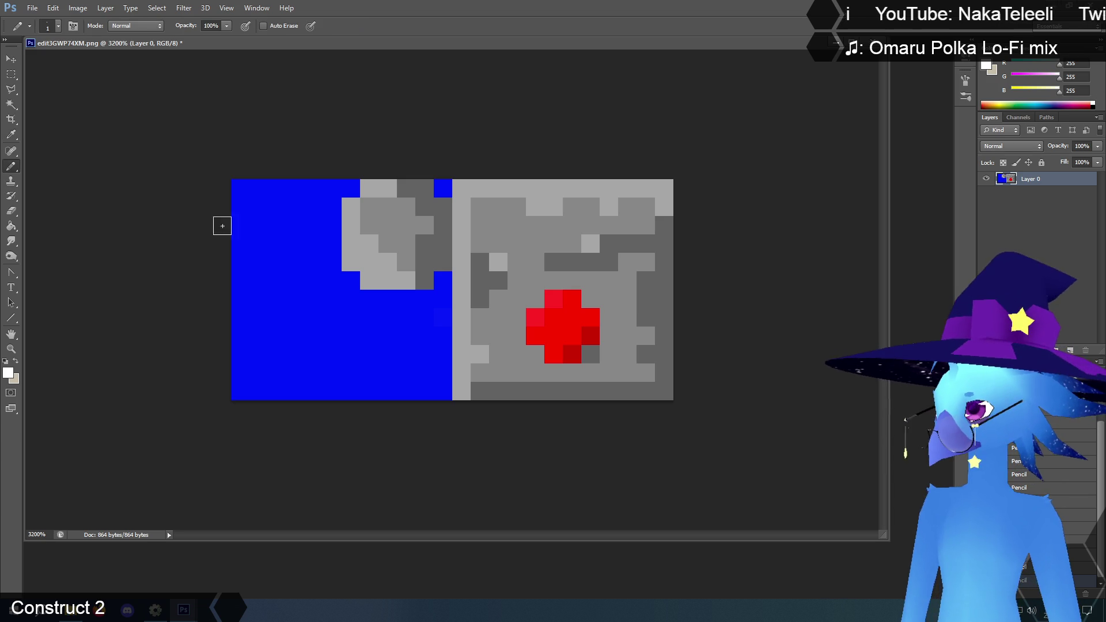
Pencil a white diagonal highlight up the knob's lower-left and fill below it.
left_click(423, 281)
left_click(406, 262)
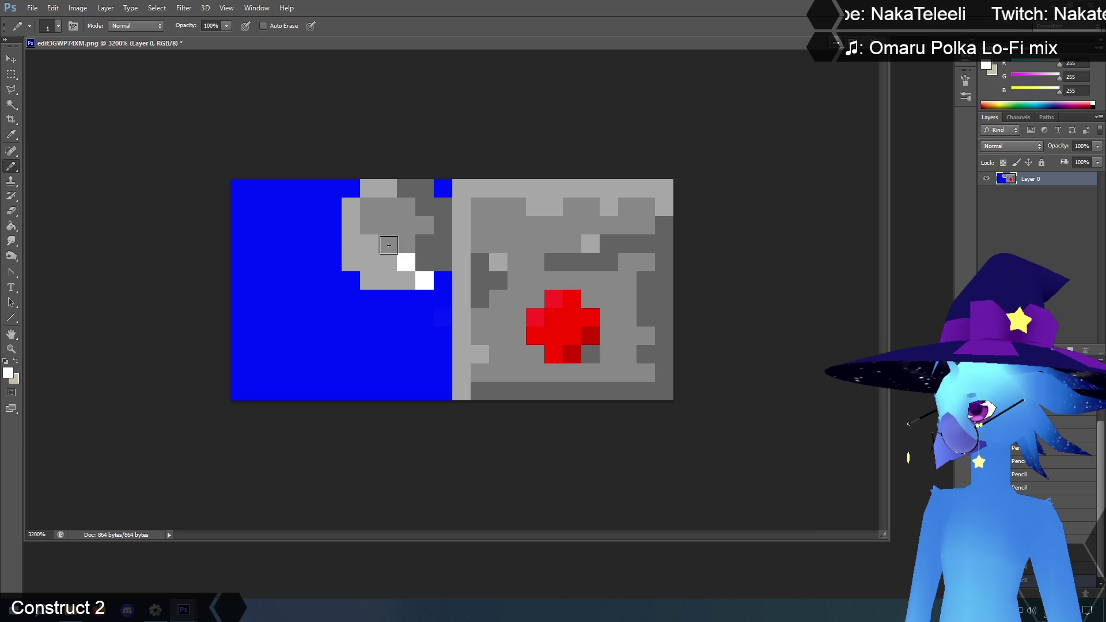
left_click(387, 243)
left_click(369, 225)
left_click(351, 207)
mouse_move(353, 233)
left_mouse_down()
mouse_move(352, 253)
mouse_move(395, 279)
mouse_move(363, 249)
left_mouse_up()
Switch to black and outline a stepped black edge beneath the white diagonal.
left_click(1096, 102)
left_click(356, 260)
left_click(369, 277)
left_click(352, 244)
left_click(369, 260)
left_click(385, 277)
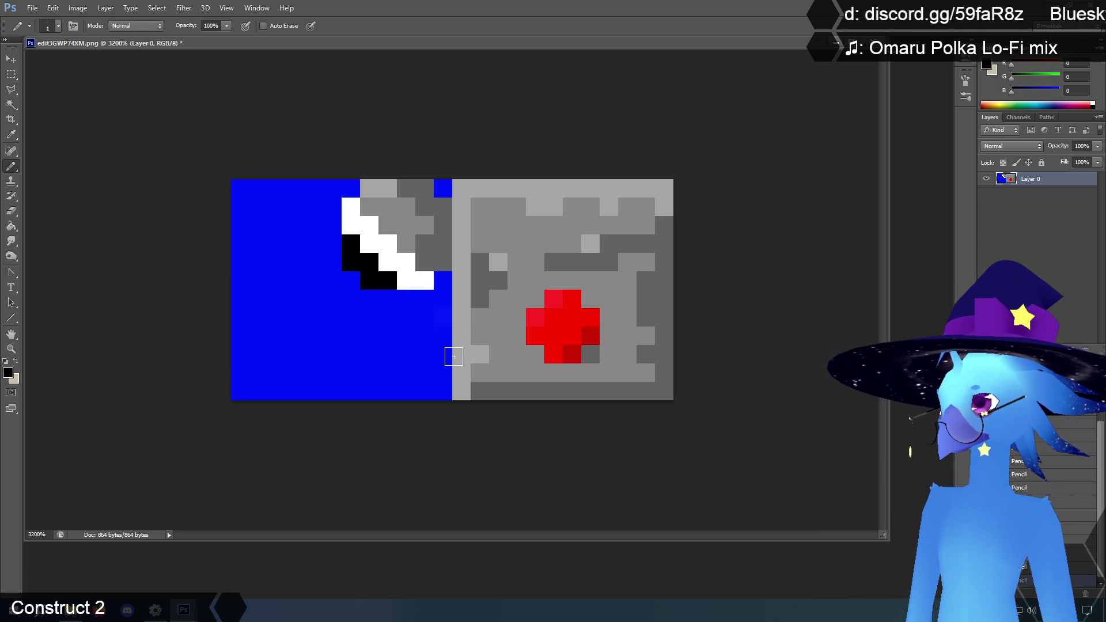
Set the foreground to off-white f5f5f5 and repaint the white highlight pixels.
left_click(11, 134)
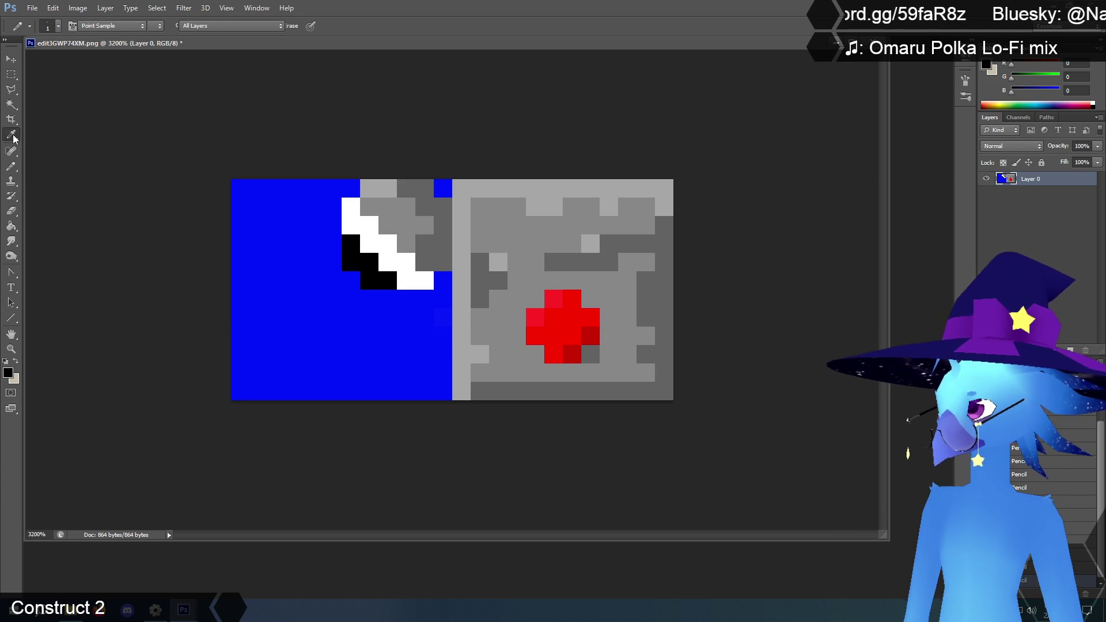
left_click(409, 263)
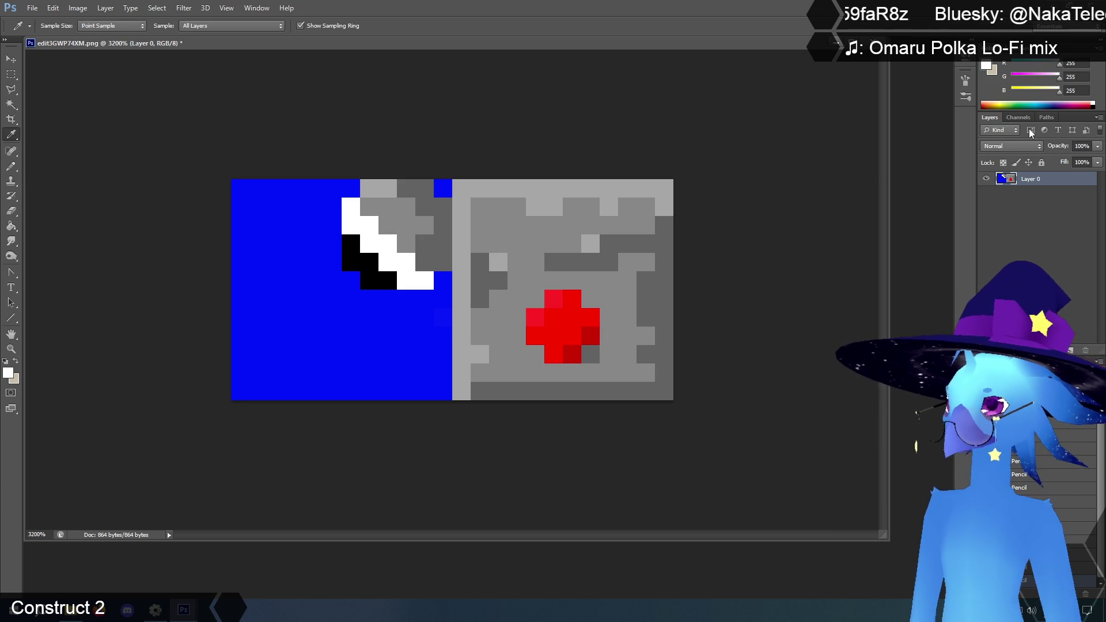
left_click(986, 65)
left_click(144, 107)
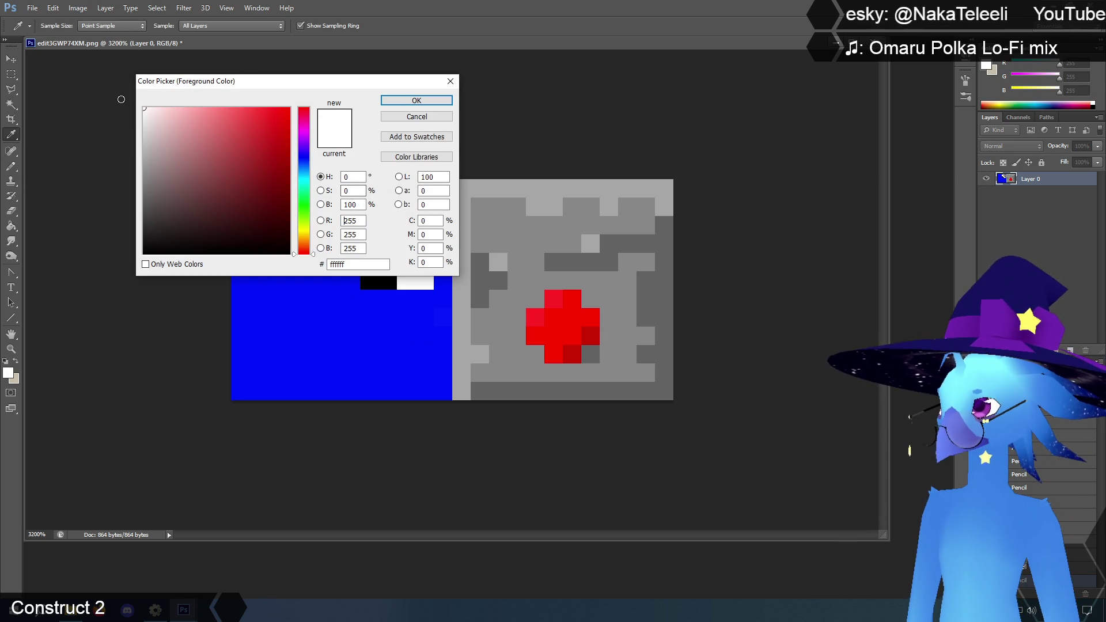
left_click(403, 101)
left_click(12, 166)
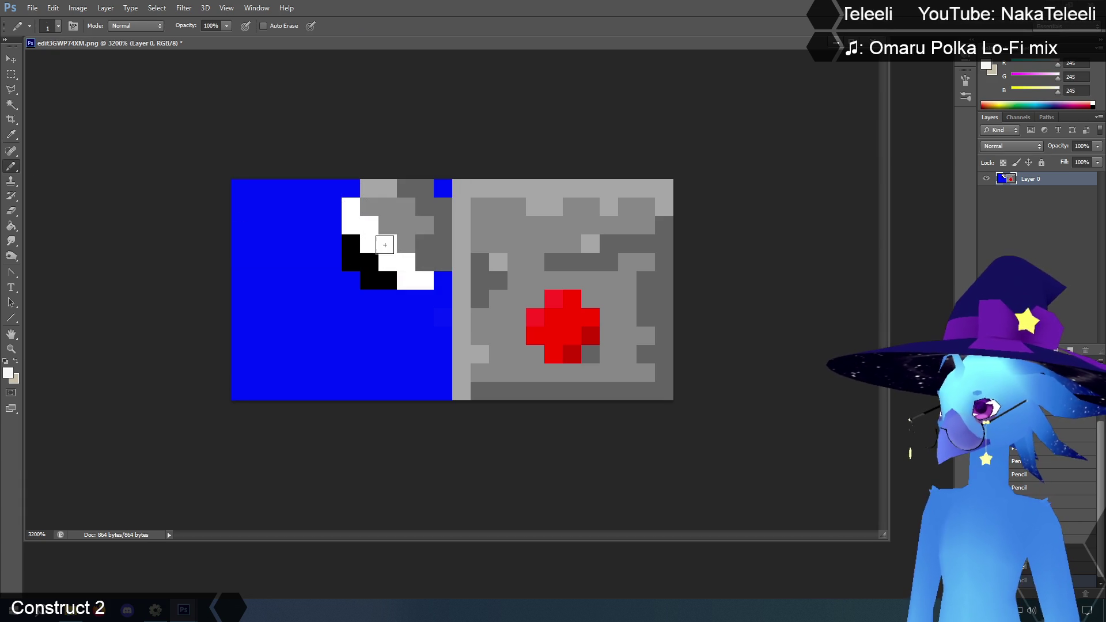
mouse_move(370, 231)
left_mouse_down()
mouse_move(388, 262)
mouse_move(409, 263)
left_mouse_up()
Choose a light grey and repaint the two bottom highlight pixels with it.
key("i")
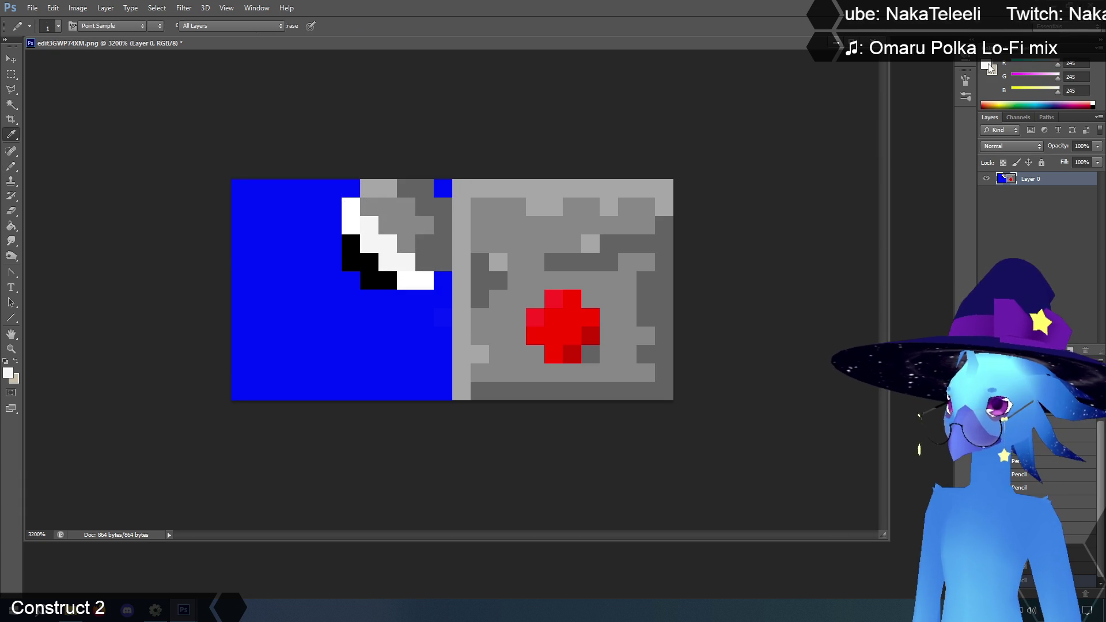
left_click(988, 67)
left_click(144, 115)
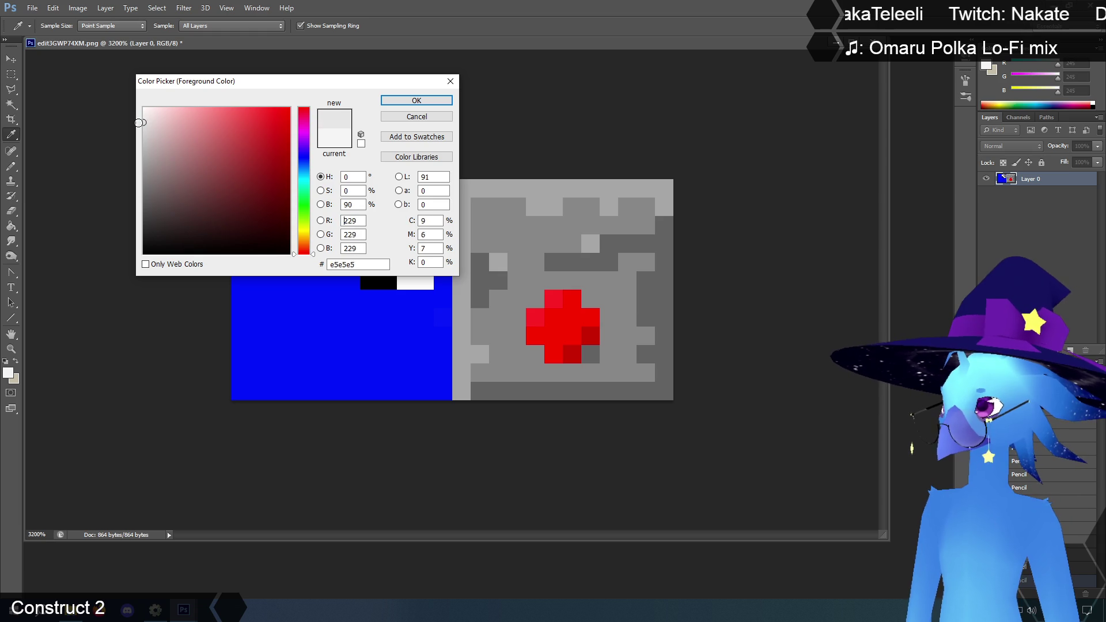
left_click(417, 100)
key("b")
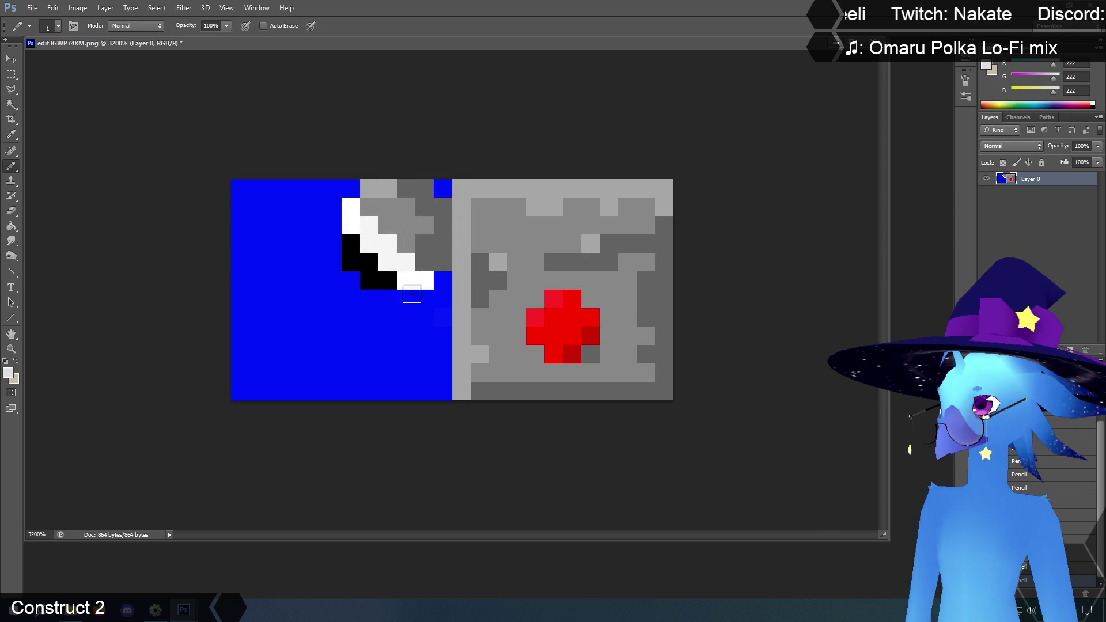
left_click_drag(406, 280, 422, 279)
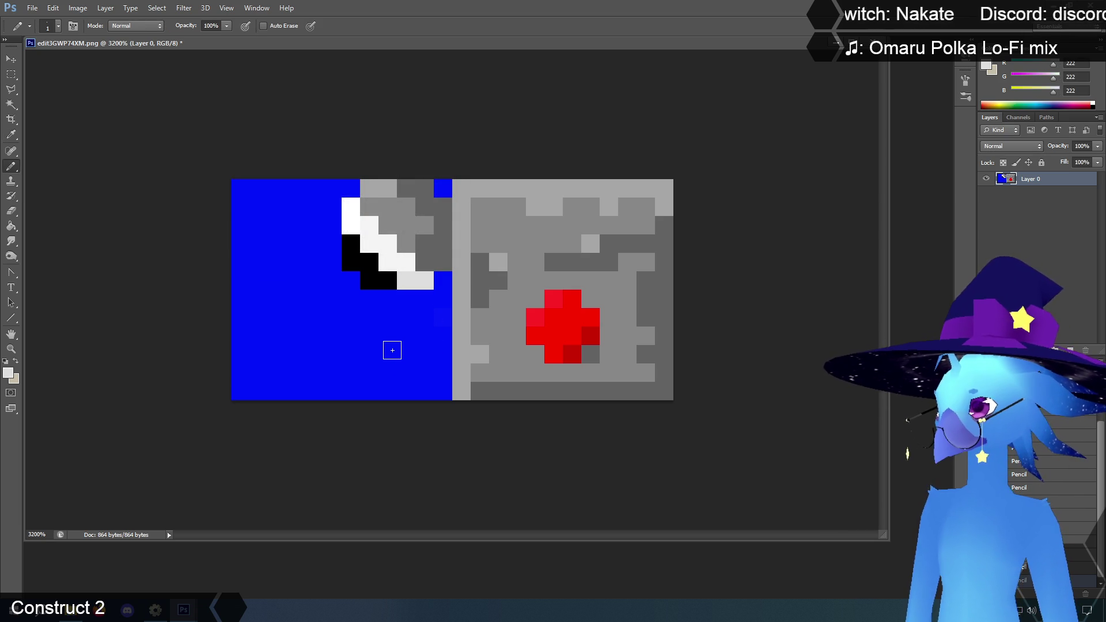
Sample the black edge, set its green to 40, and repaint the diagonal edge.
left_click(11, 136)
left_click(370, 258)
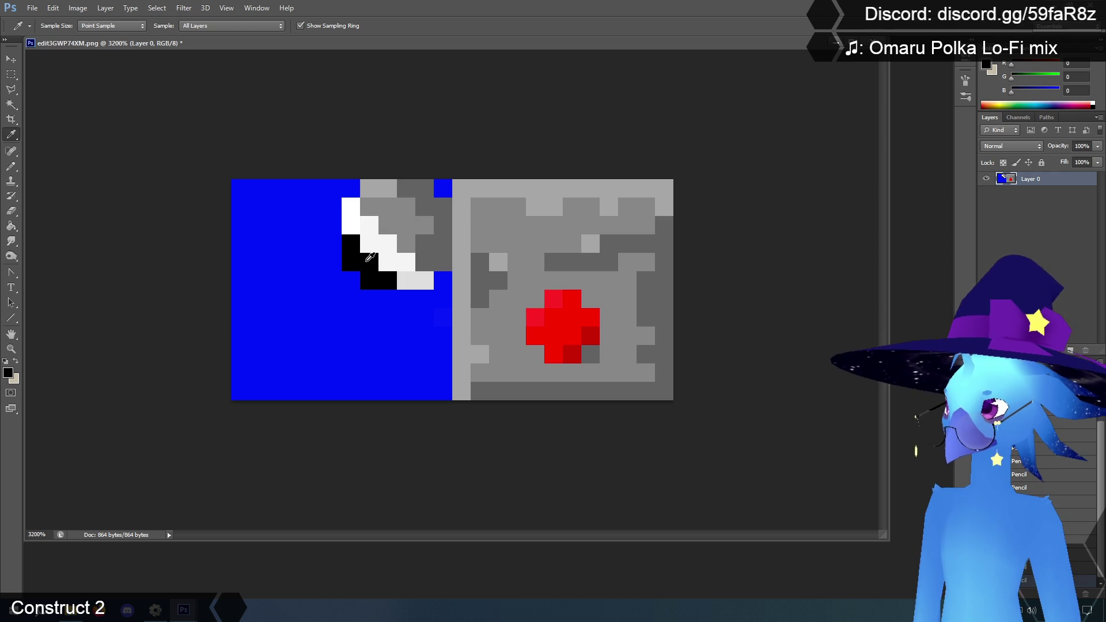
left_click_drag(1083, 65, 1060, 63)
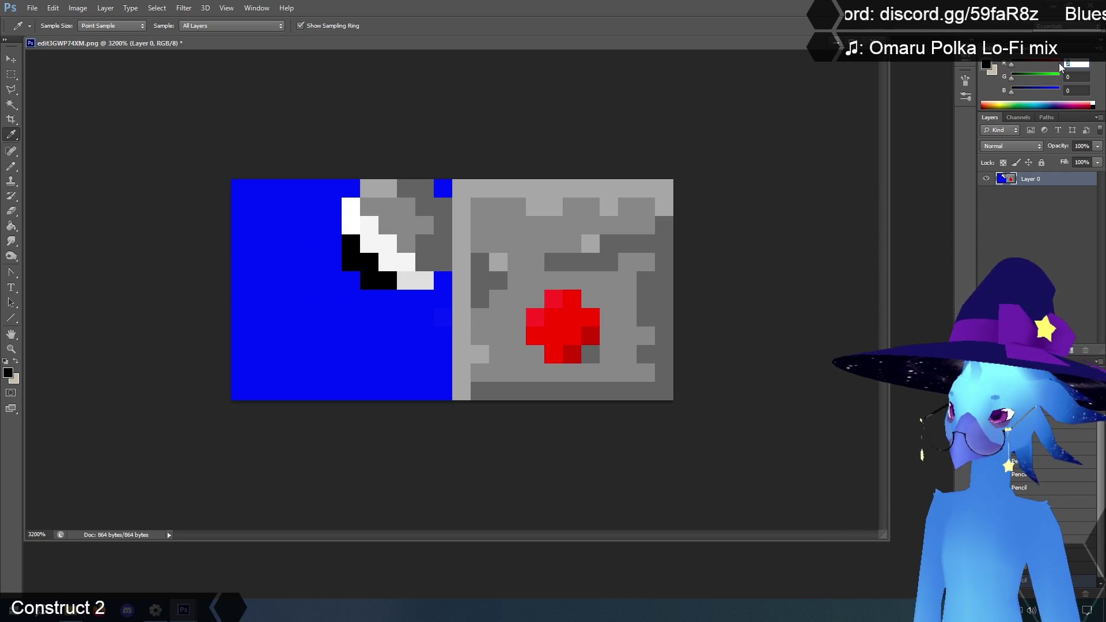
type("40")
double_click(1077, 78)
type("40")
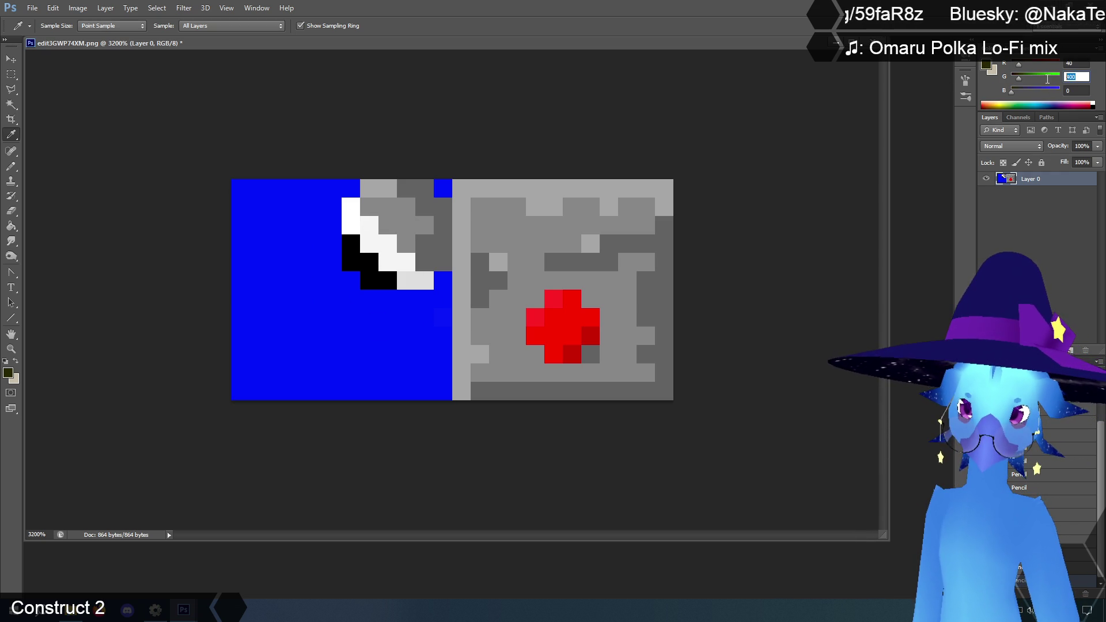
key("Tab")
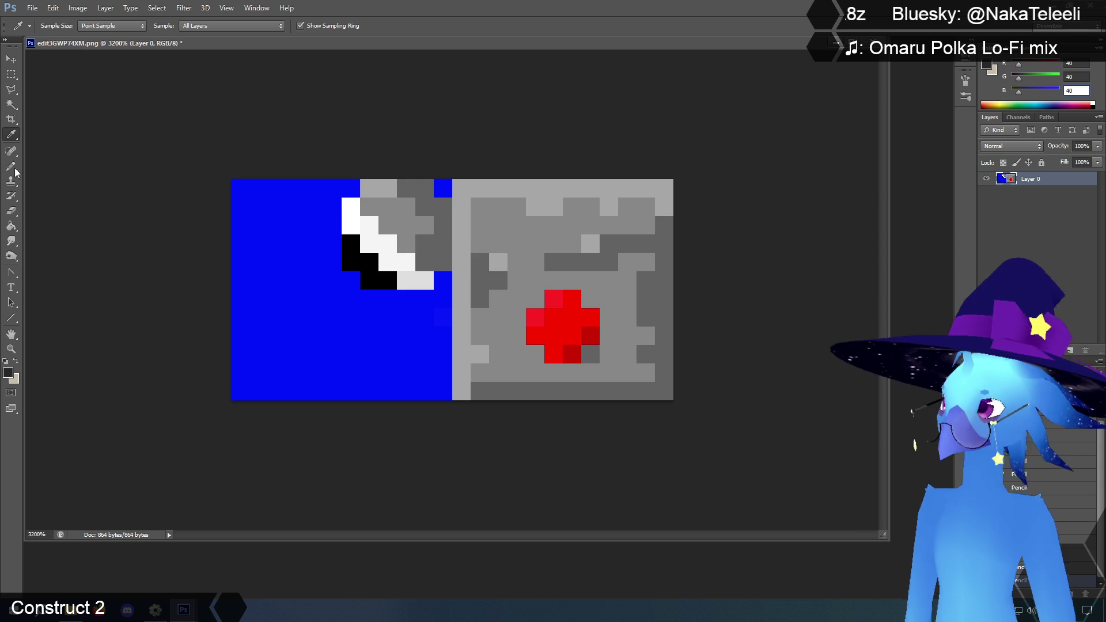
left_click(11, 166)
mouse_move(354, 245)
left_mouse_down()
mouse_move(354, 259)
mouse_move(387, 280)
left_mouse_up()
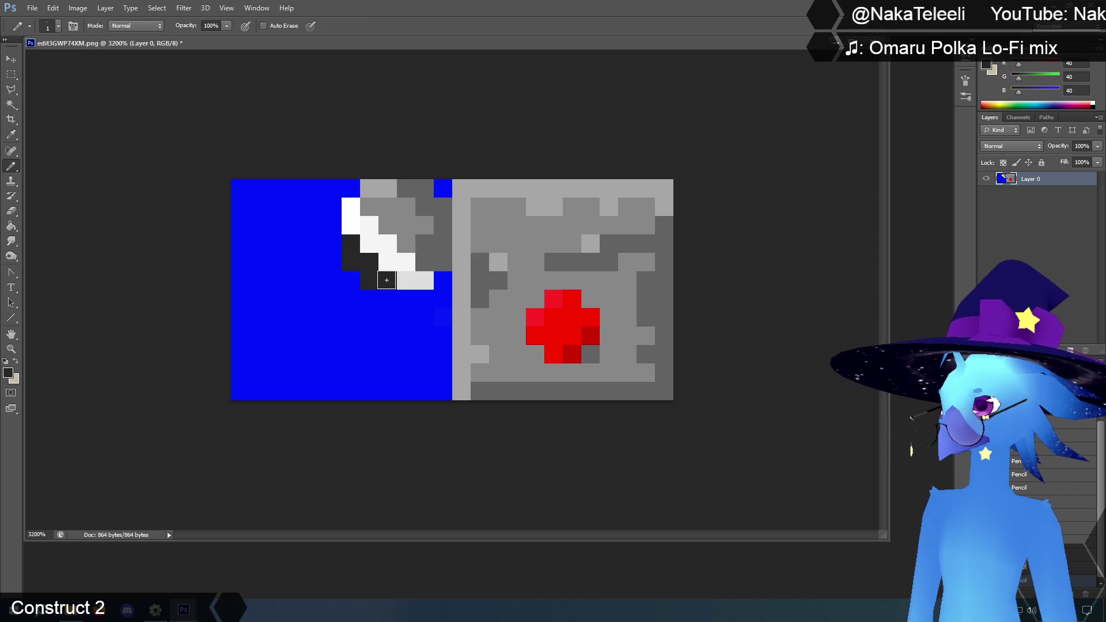
Lighten the dark grey, repaint the two left edge pixels, and sample the cross's red.
left_click(986, 65)
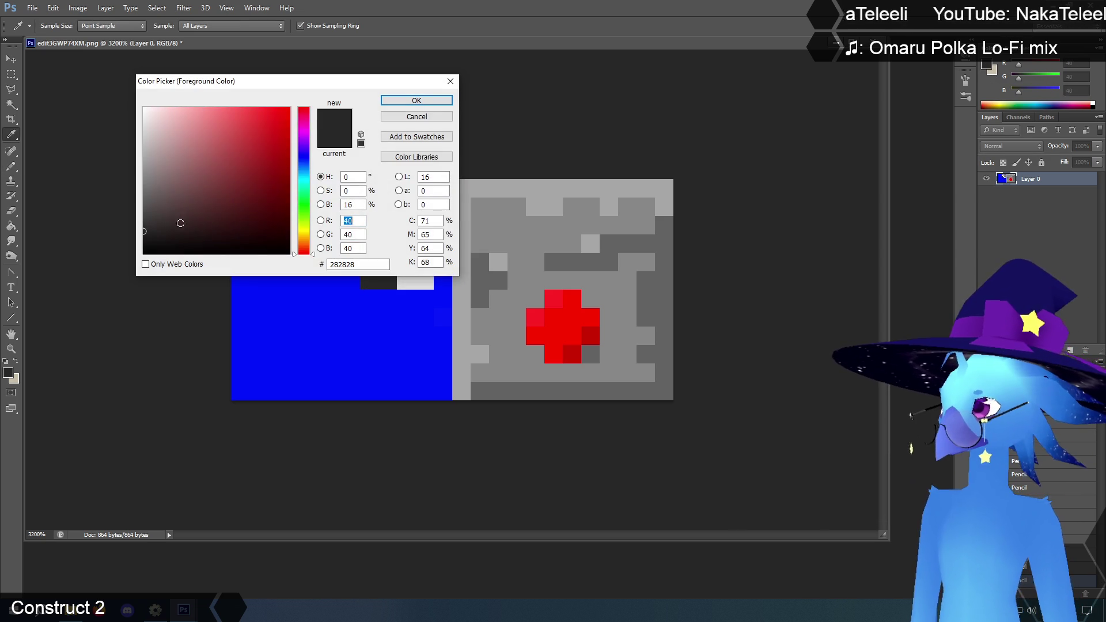
left_click_drag(142, 228, 141, 225)
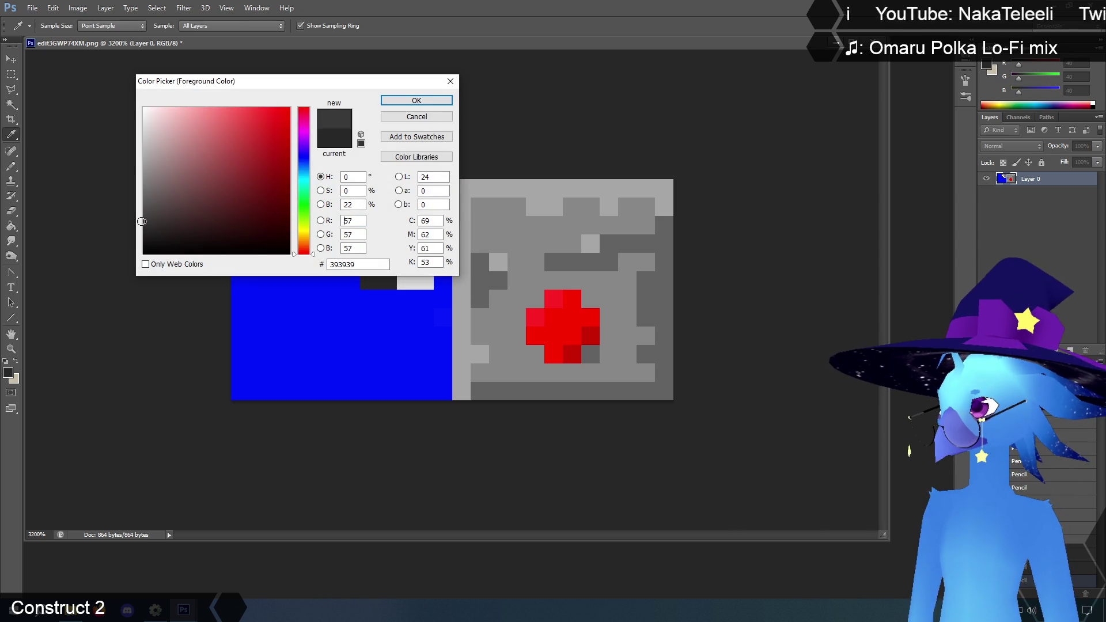
key("Return")
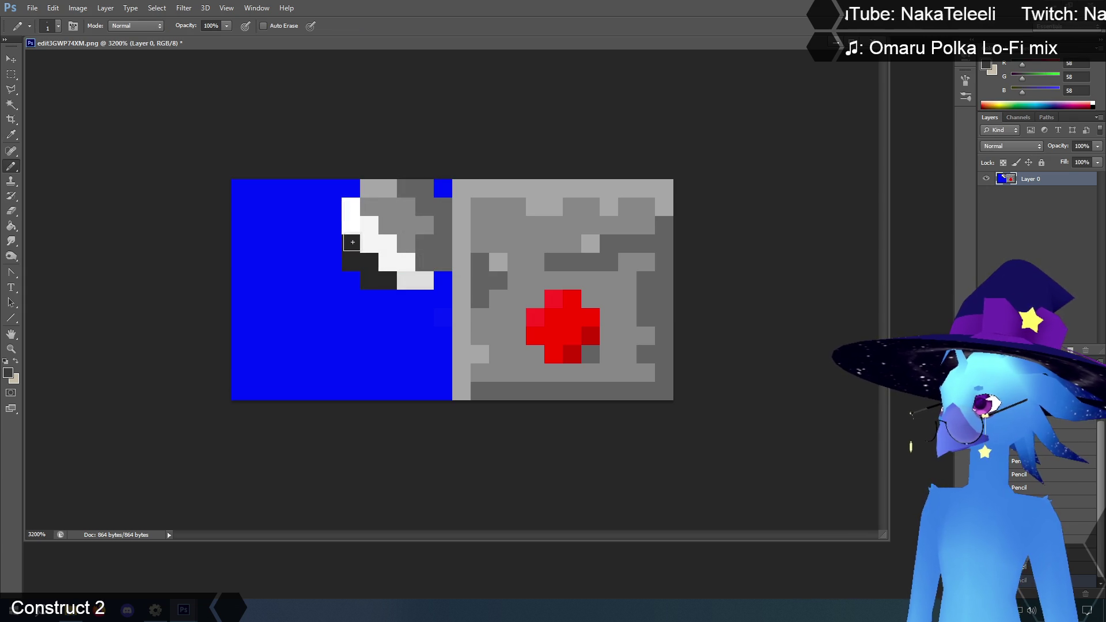
left_click_drag(351, 259, 351, 244)
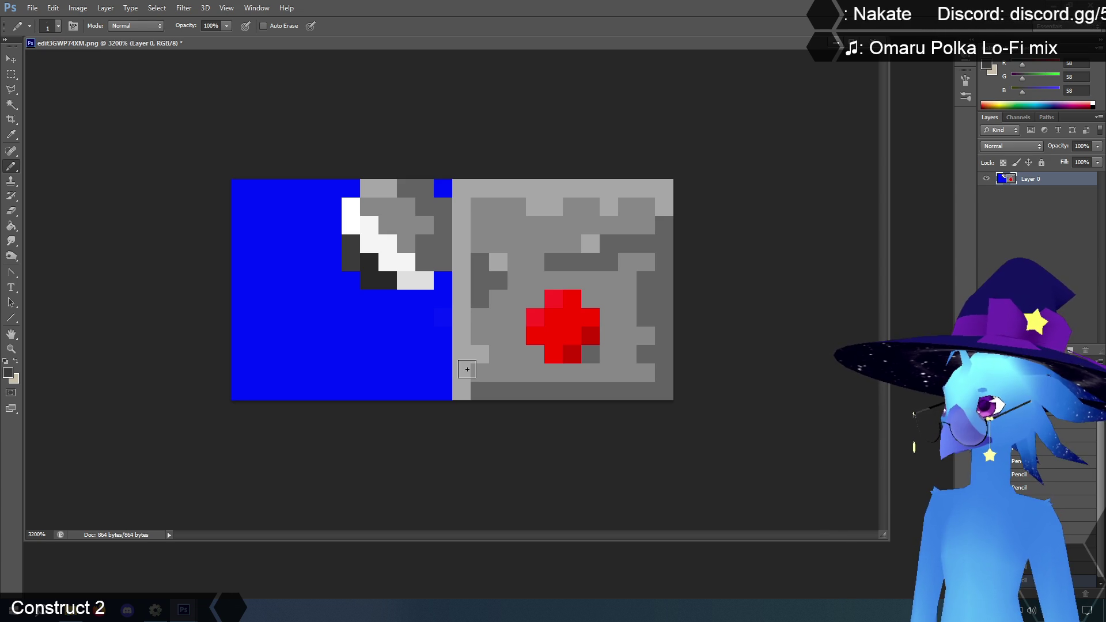
left_click(566, 331)
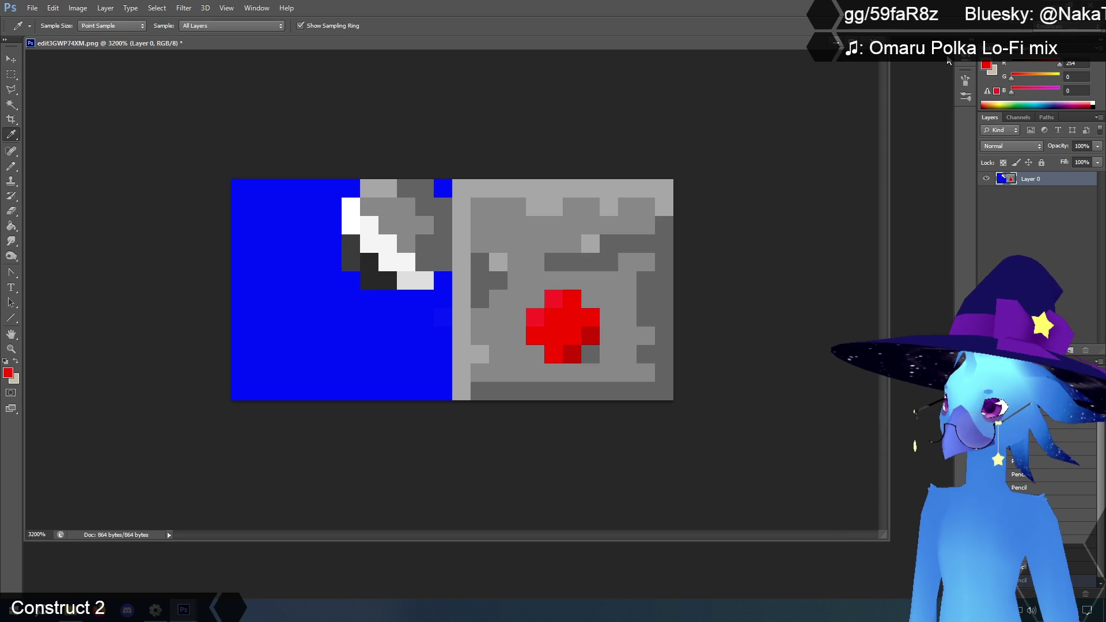
Set the foreground colour to blue #0089fe for the cross light.
left_click(986, 65)
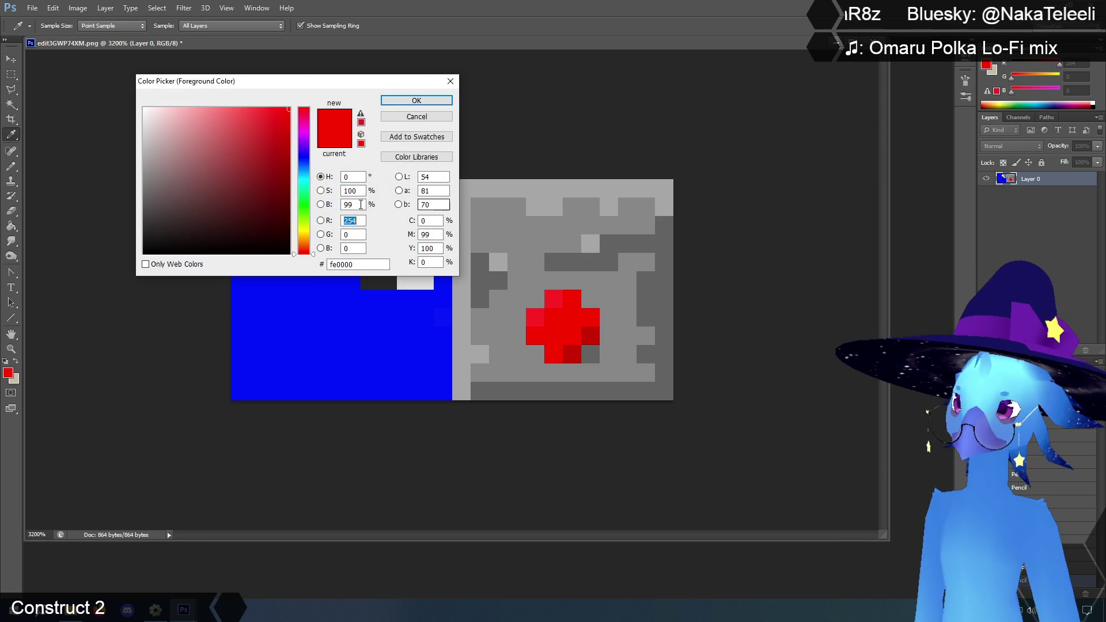
left_click(304, 170)
key("Return")
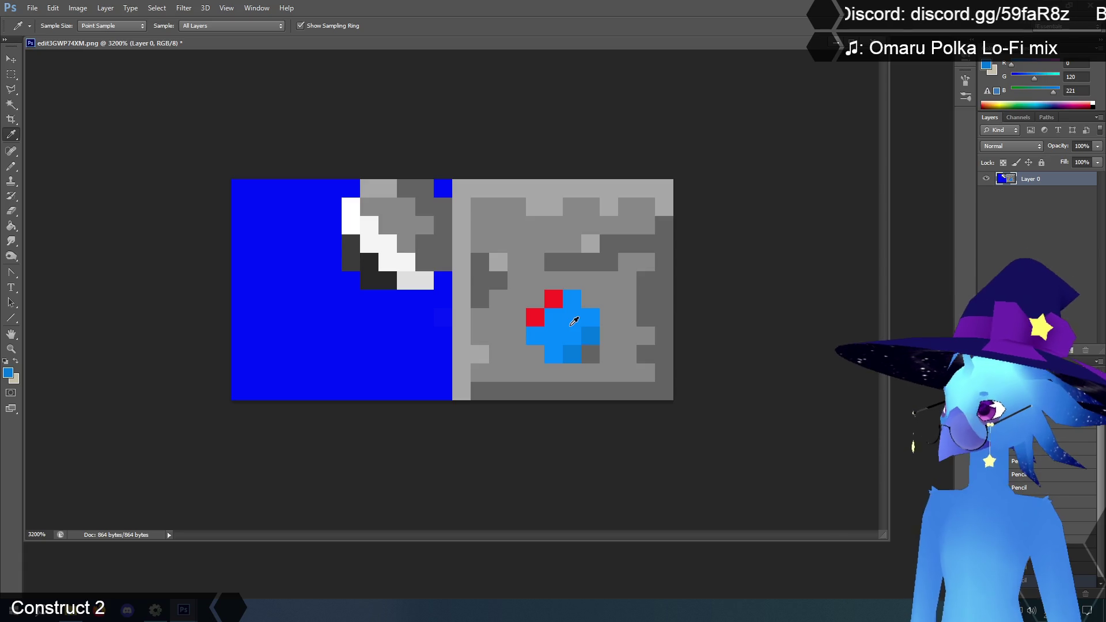
Make a paler blue 49,160,255 and paint the two highlight pixels with it.
left_click(986, 66)
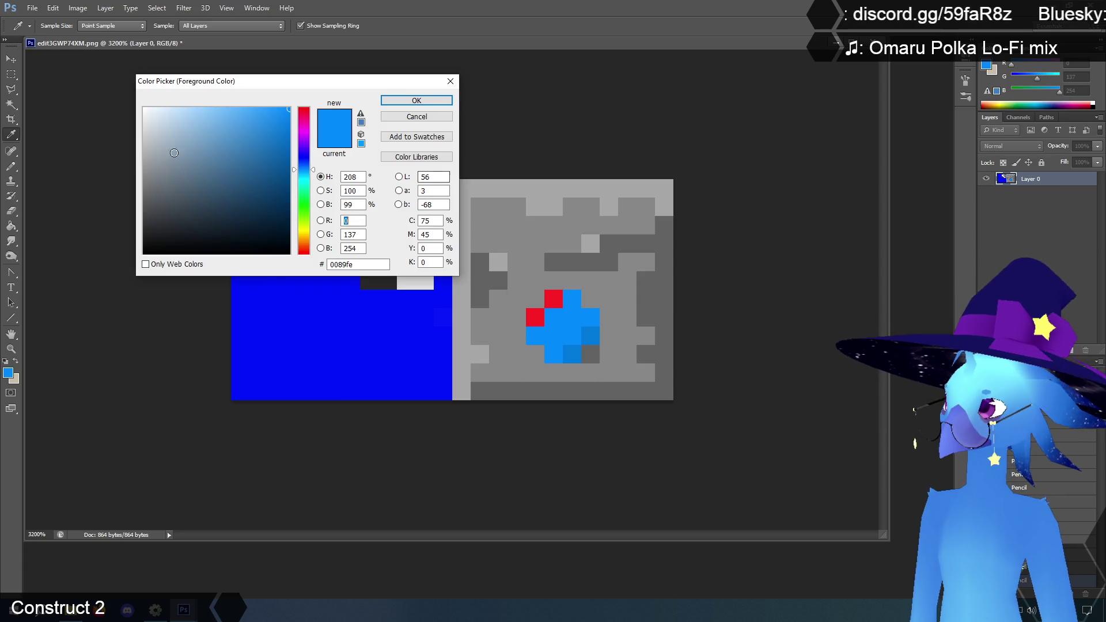
left_click_drag(293, 94, 270, 93)
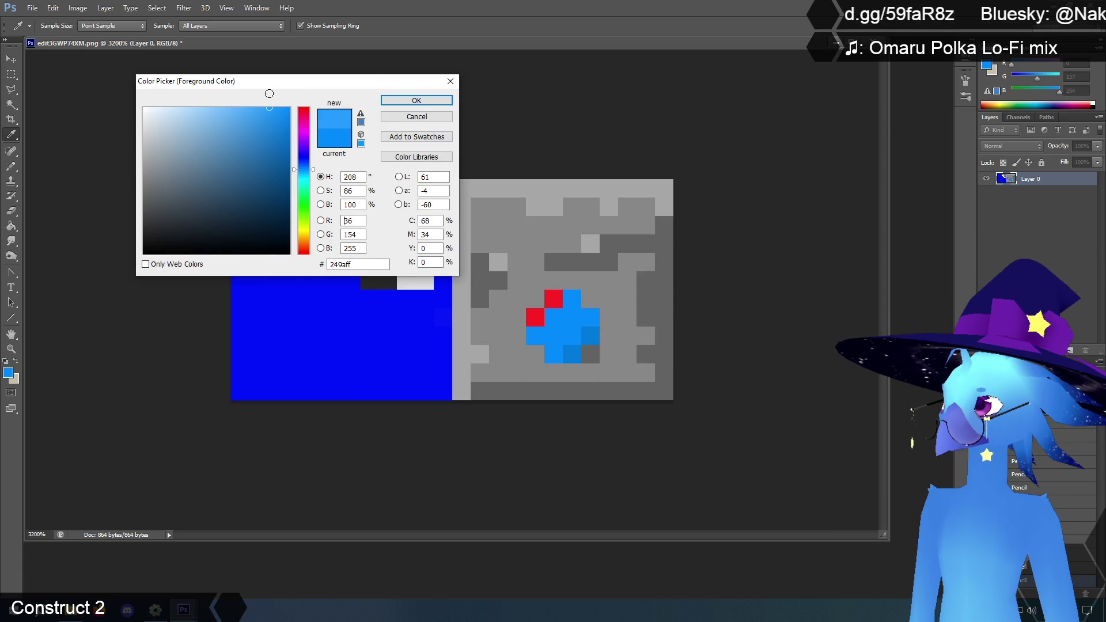
left_click(416, 100)
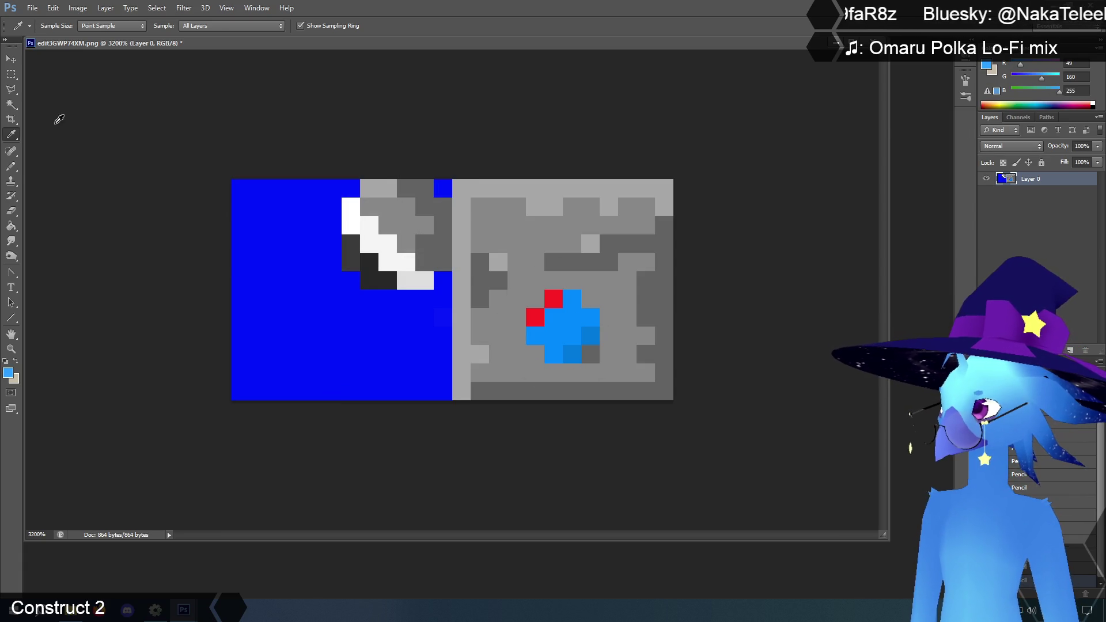
left_click(11, 166)
left_click(552, 298)
left_click(534, 317)
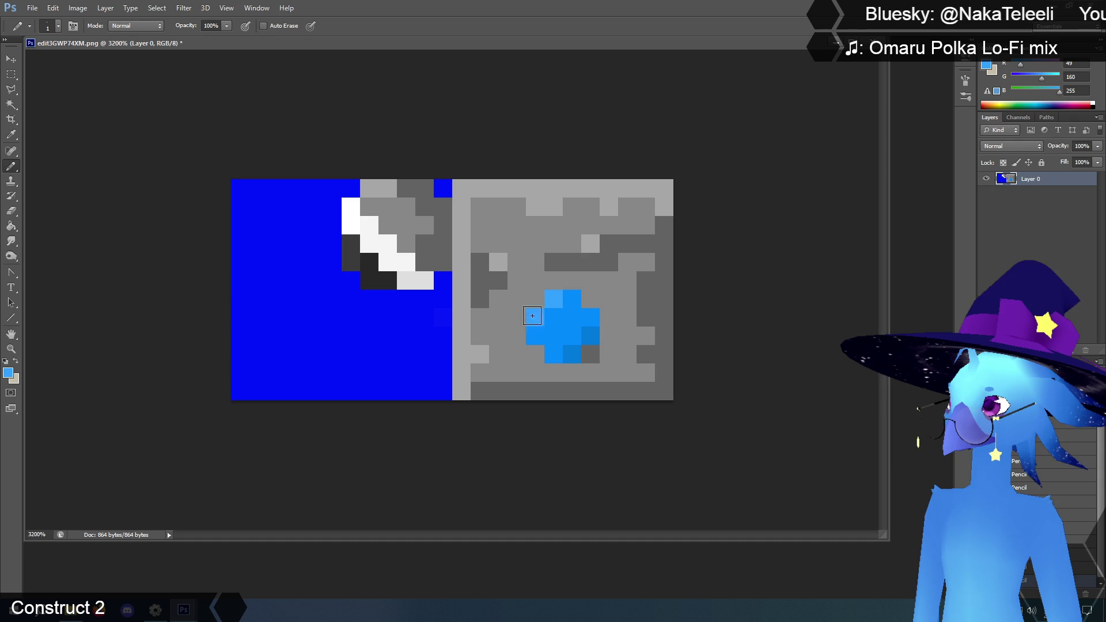
Sample the cross's main blue back as the drawing colour.
left_click(11, 134)
left_click(565, 323)
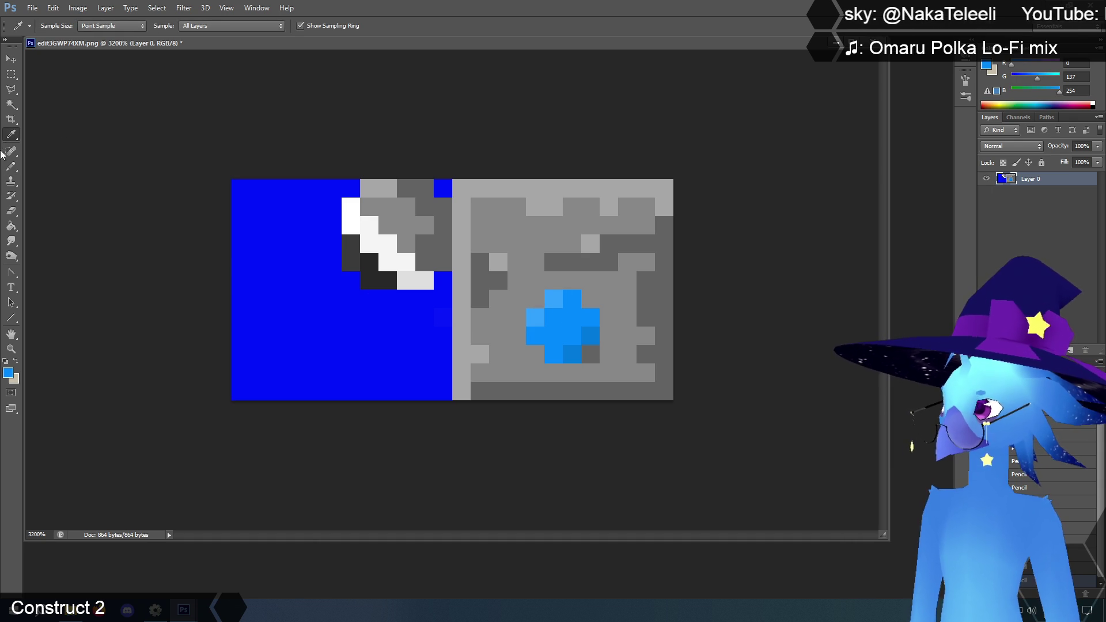
left_click(11, 166)
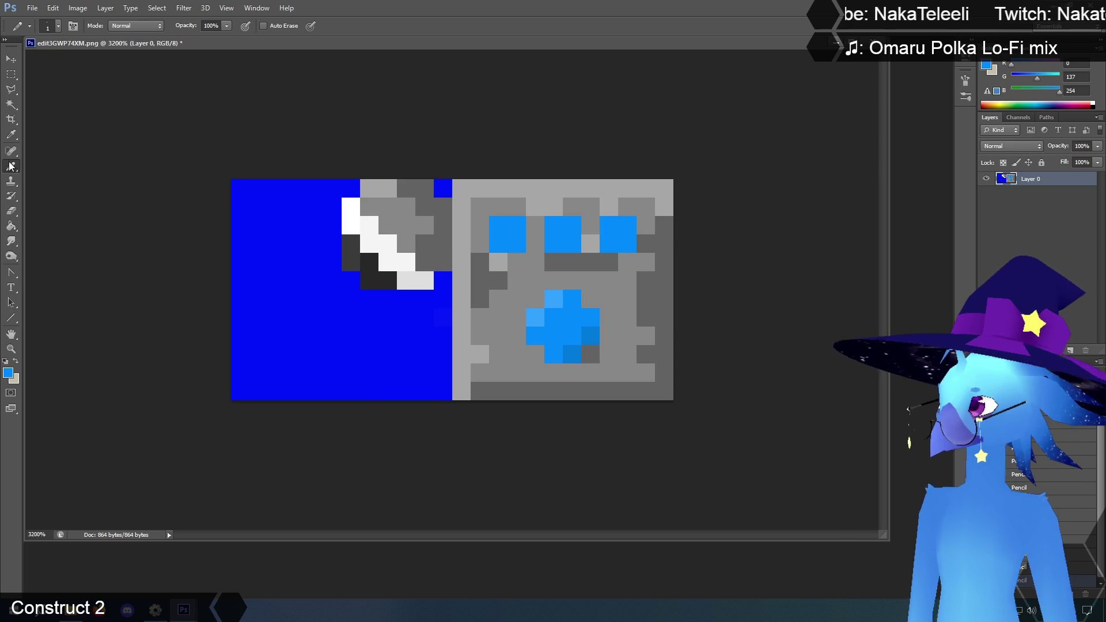
Shade the three top blue lights with darker and paler blue, then Magic Wand the blue background.
left_click(12, 137)
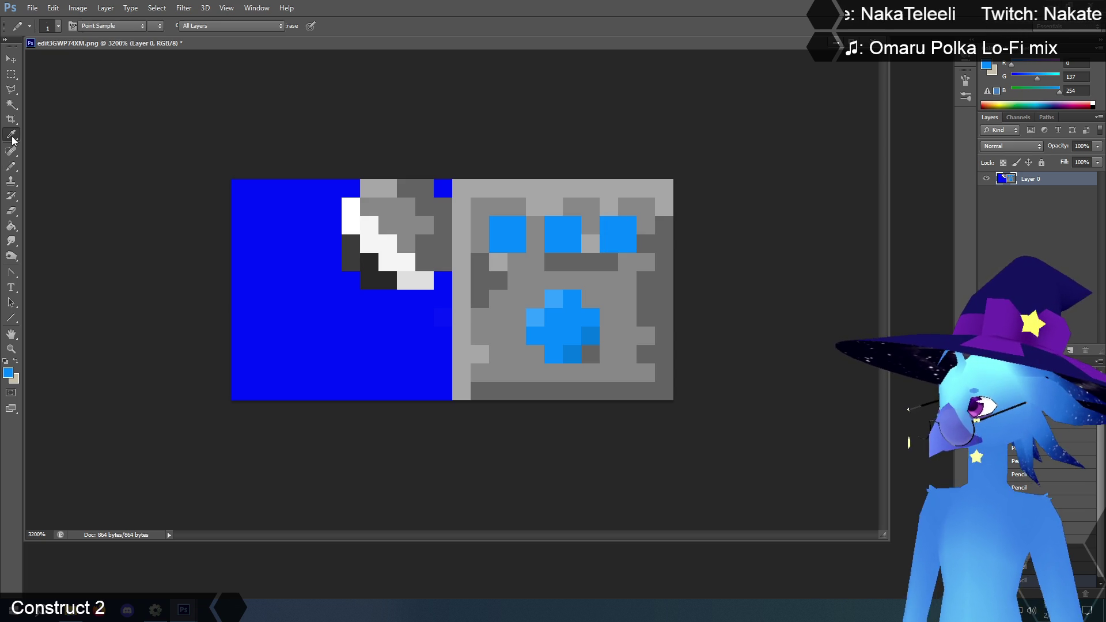
left_click(11, 166)
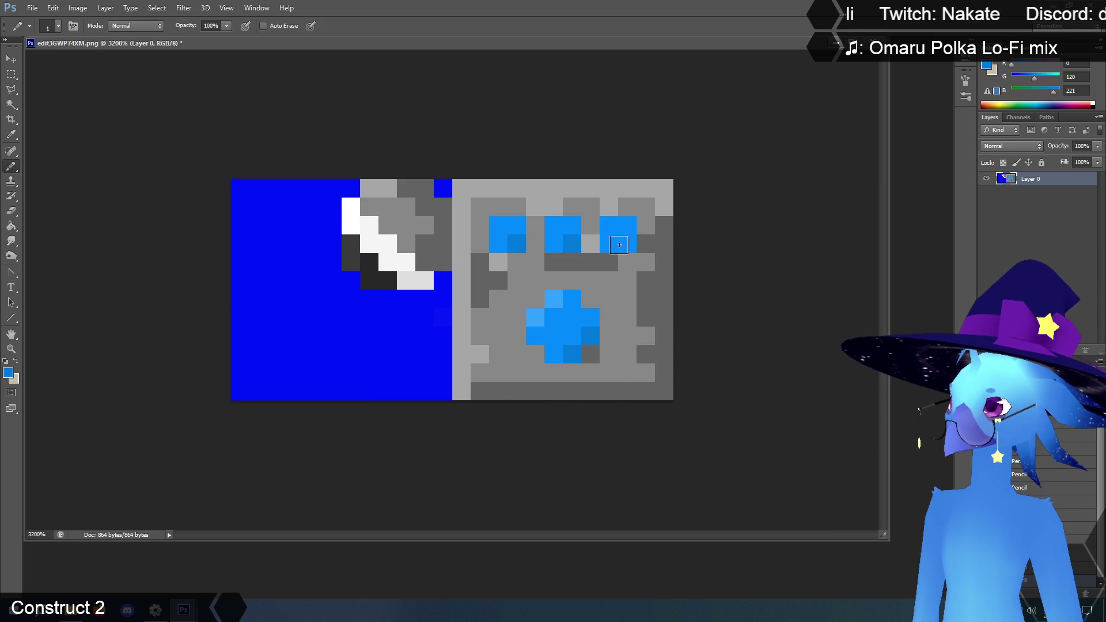
left_click(10, 139)
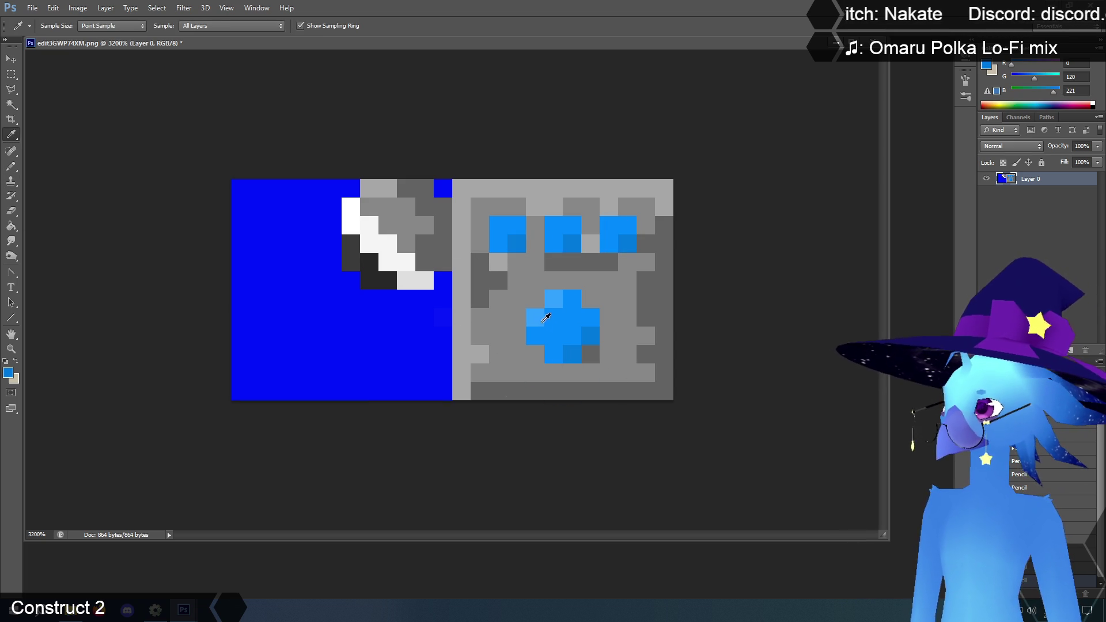
left_click(10, 166)
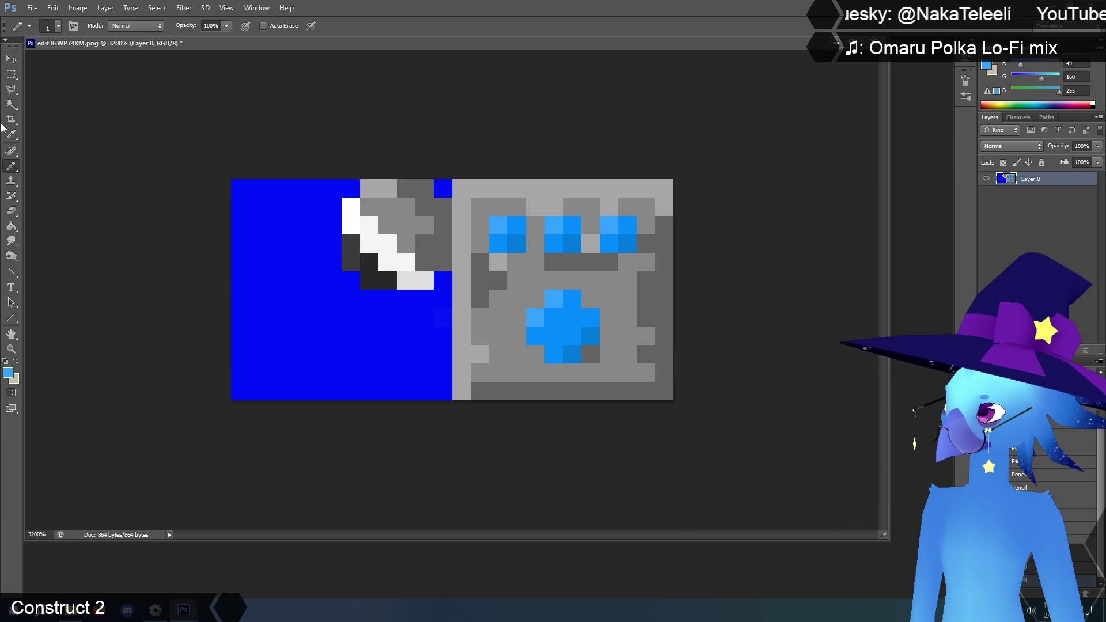
left_click(11, 107)
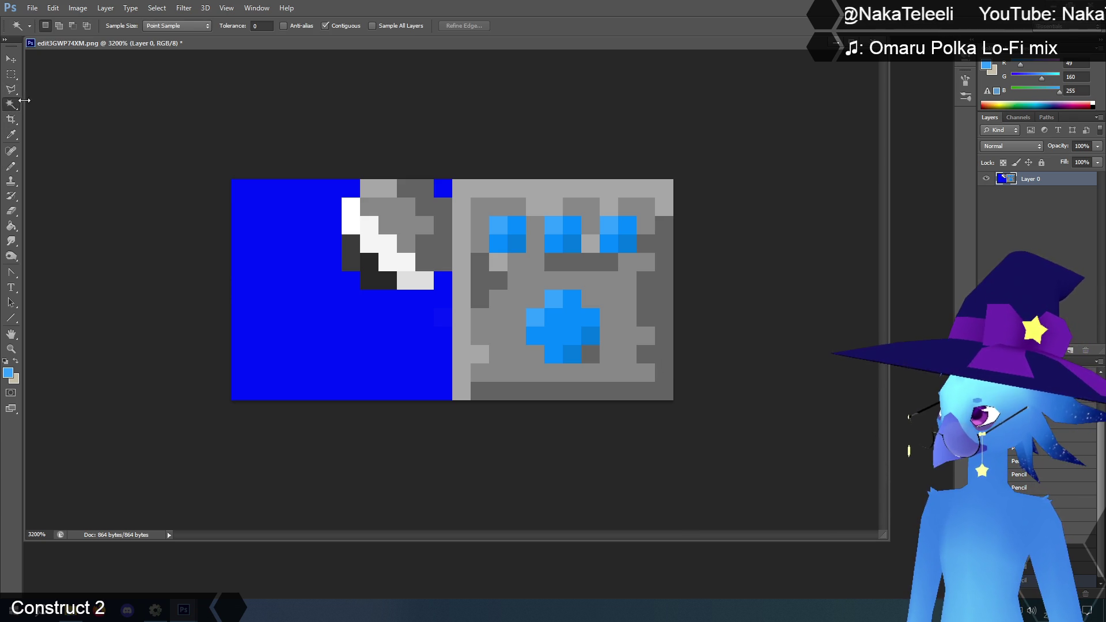
left_click(308, 252)
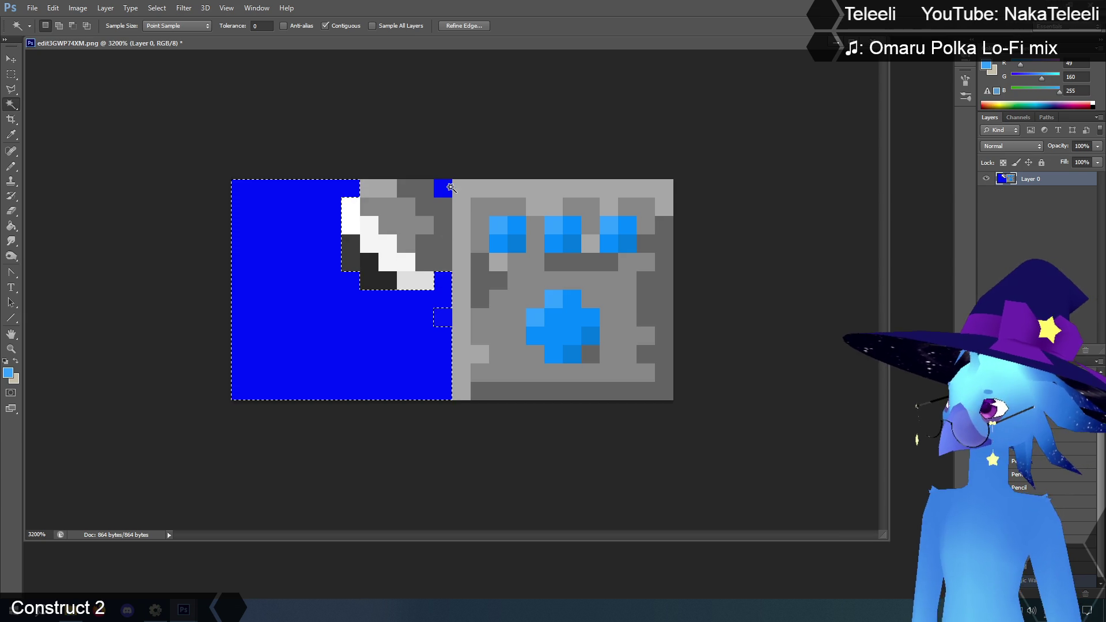
Clear the blue background to transparency, save and close the sprite, and return to Construct 2.
key("Delete")
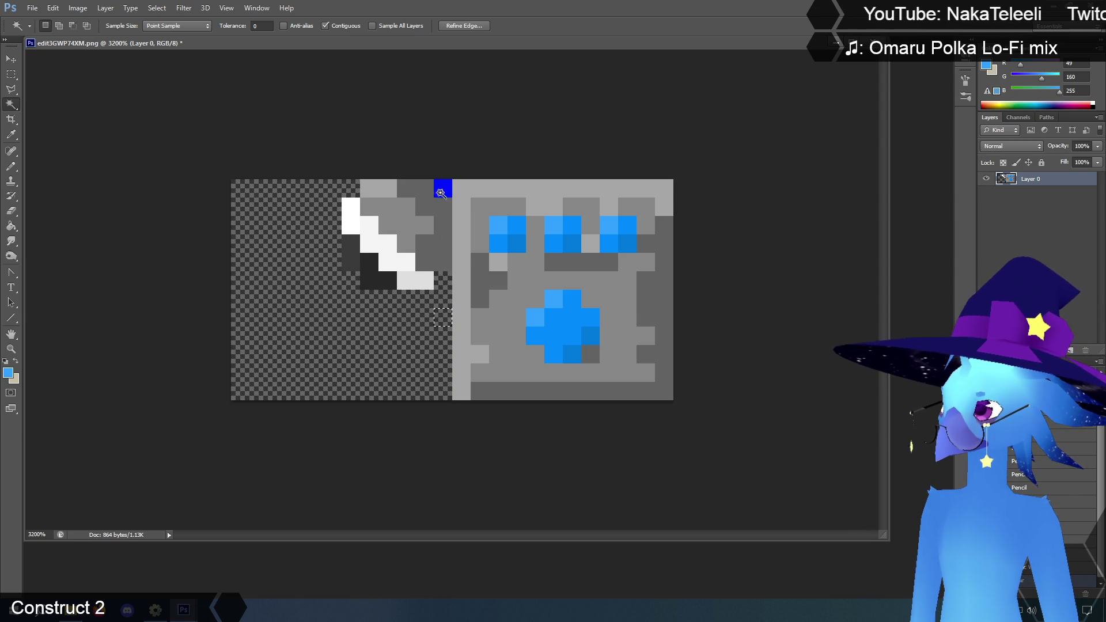
left_click(11, 76)
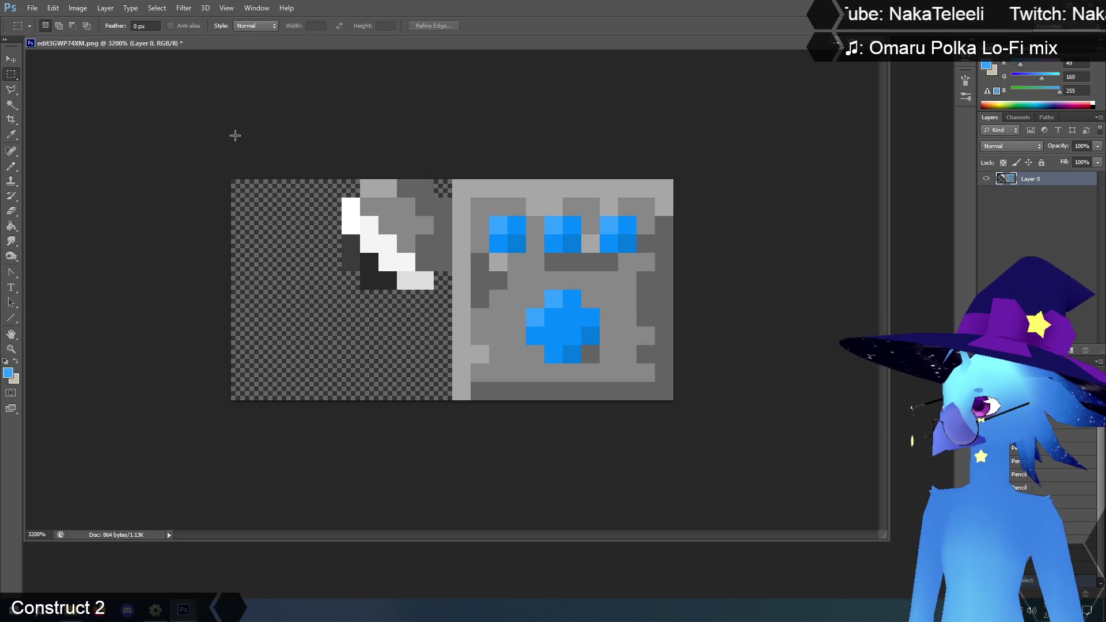
left_click(32, 8)
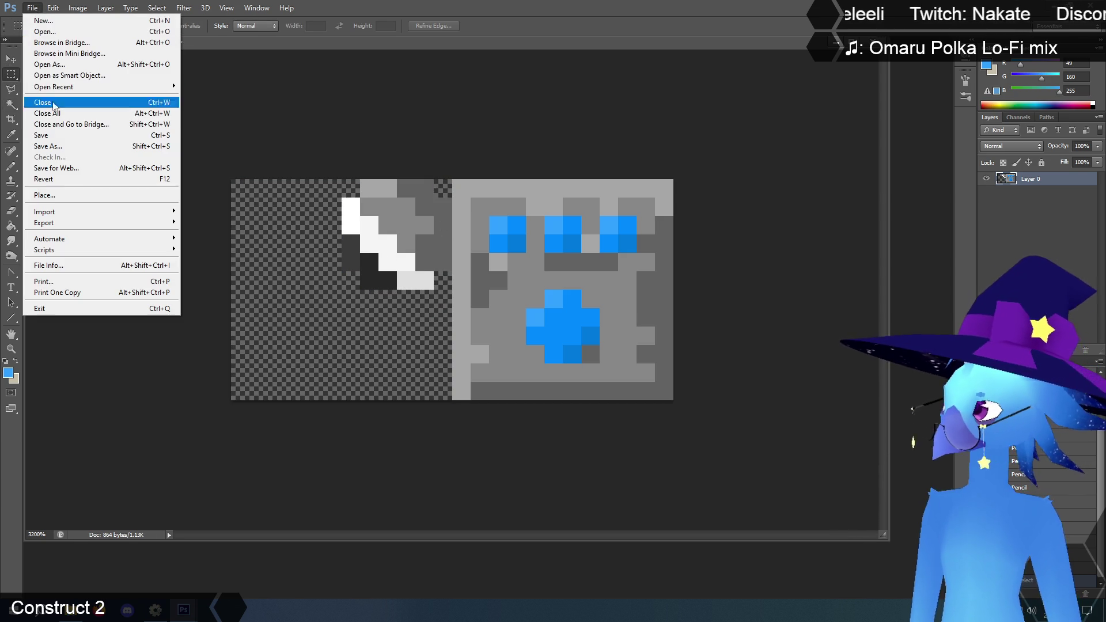
left_click(57, 133)
key("ctrl+w")
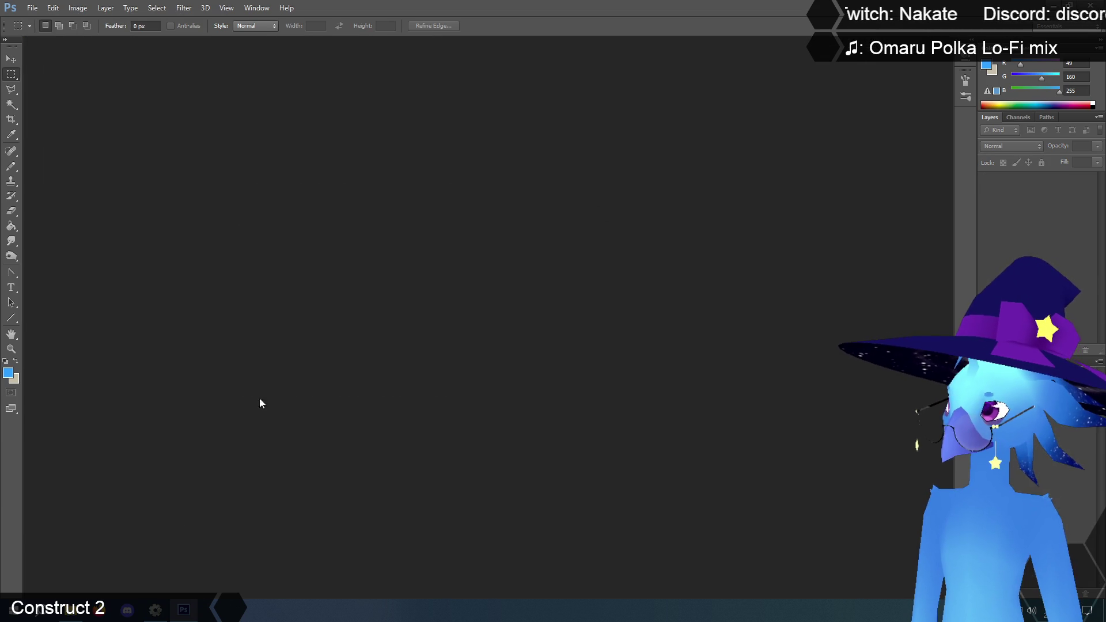
left_click(155, 610)
left_click(461, 303)
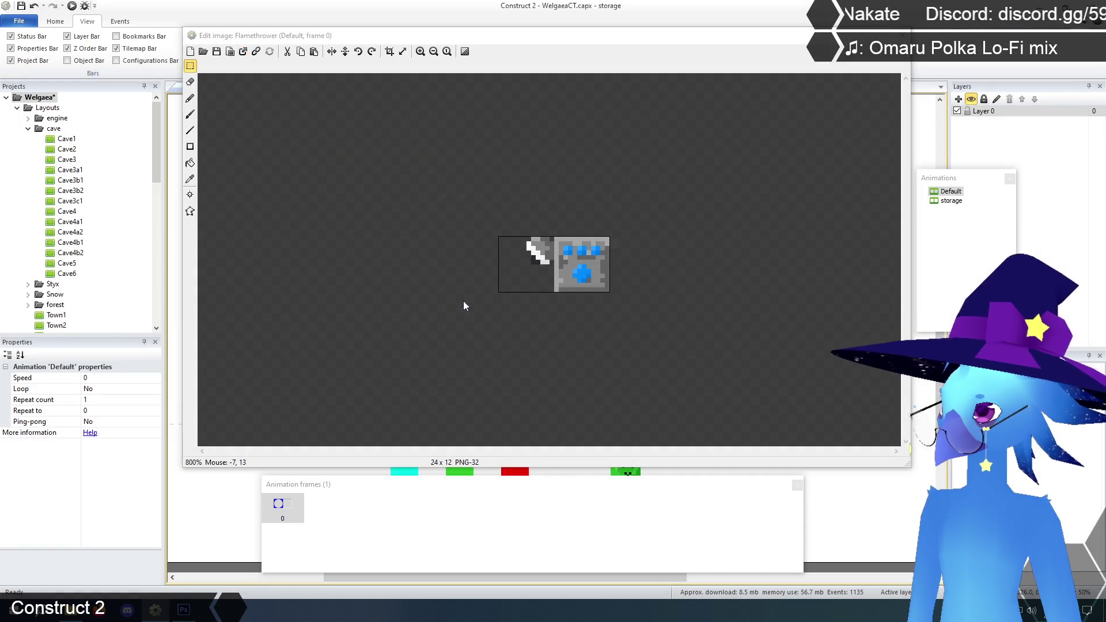
Accept the updated Flamethrower frame and reopen it in Photoshop for editing, zoomed in.
right_click(285, 516)
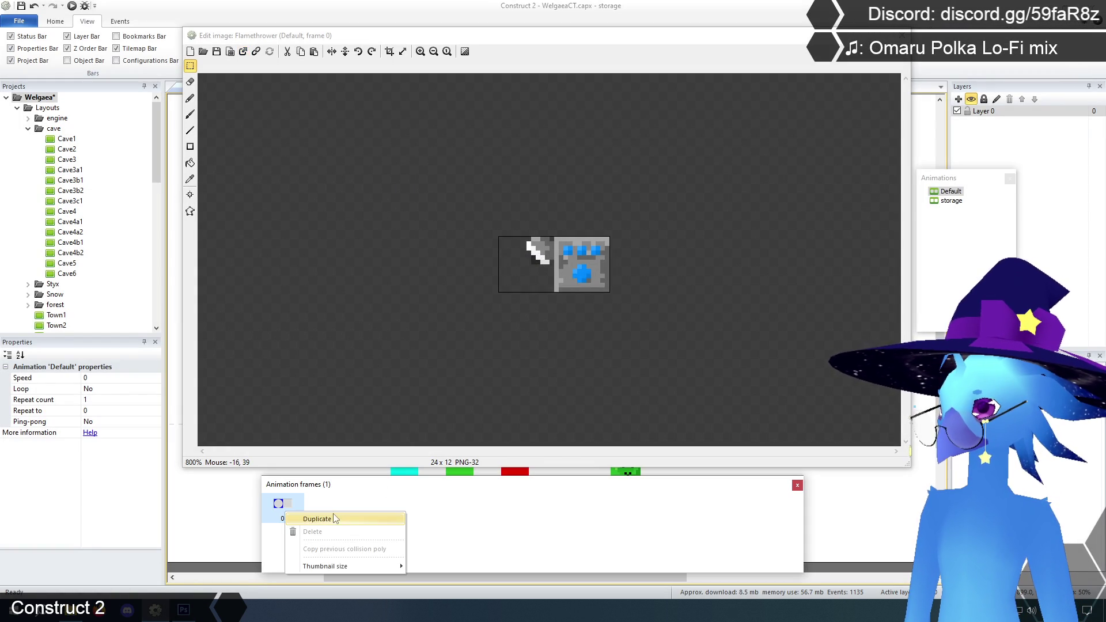
left_click(487, 546)
left_click(243, 51)
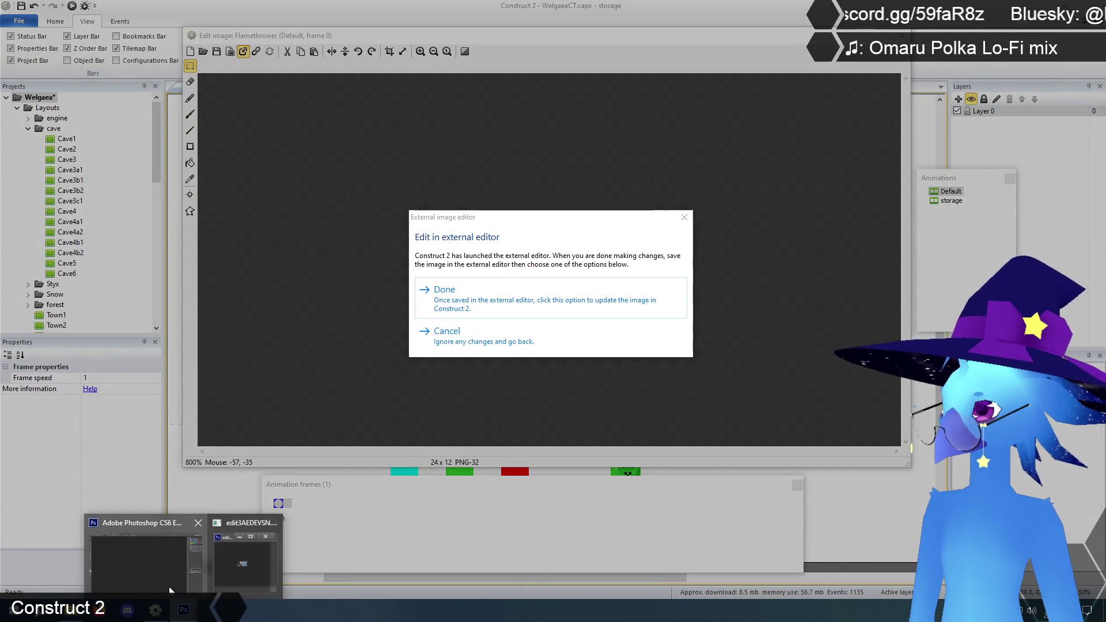
left_click(124, 553)
left_click_drag(110, 118, 851, 516)
key("z")
left_click(447, 284)
left_click(447, 284)
left_click(447, 284)
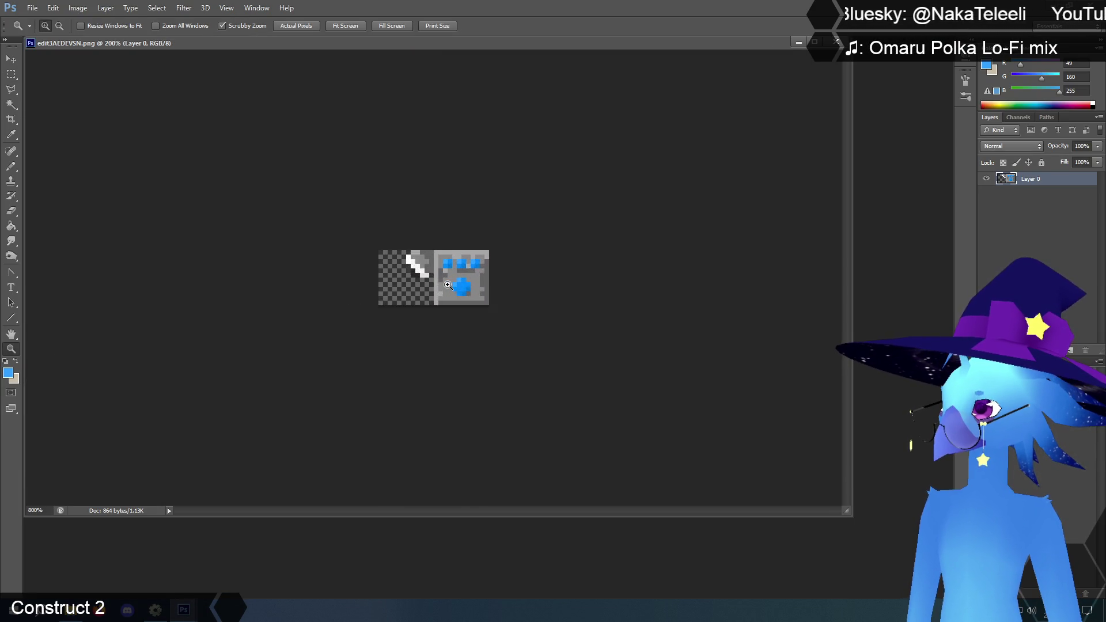
Sample the panel grey and paint over the blue cross light.
left_click(447, 284)
left_click(448, 285)
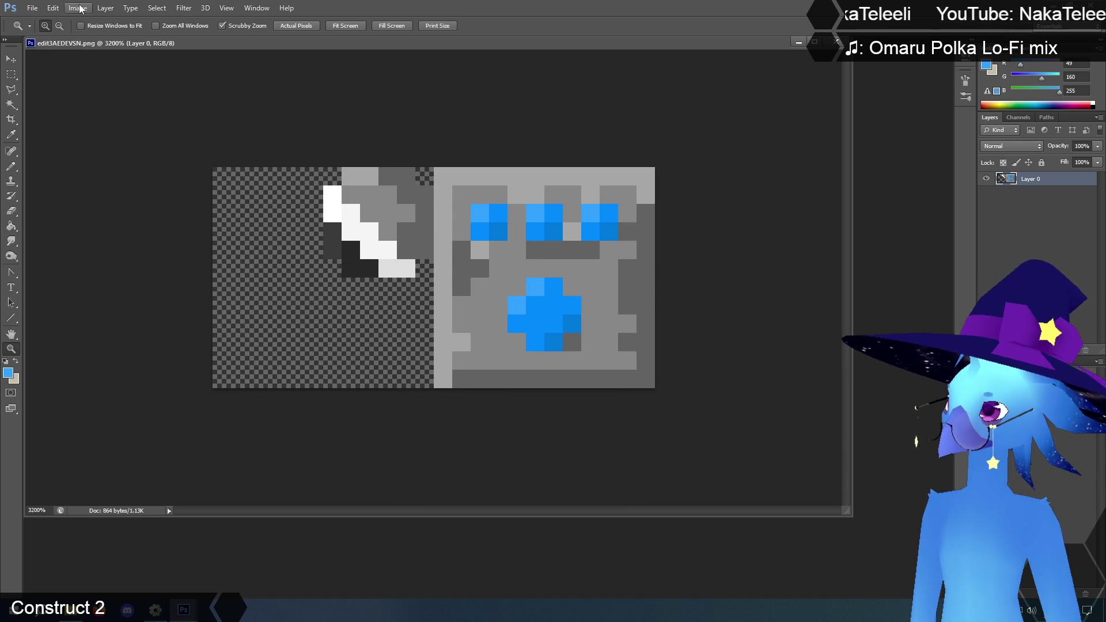
left_click(10, 134)
left_click(489, 286)
left_click(11, 166)
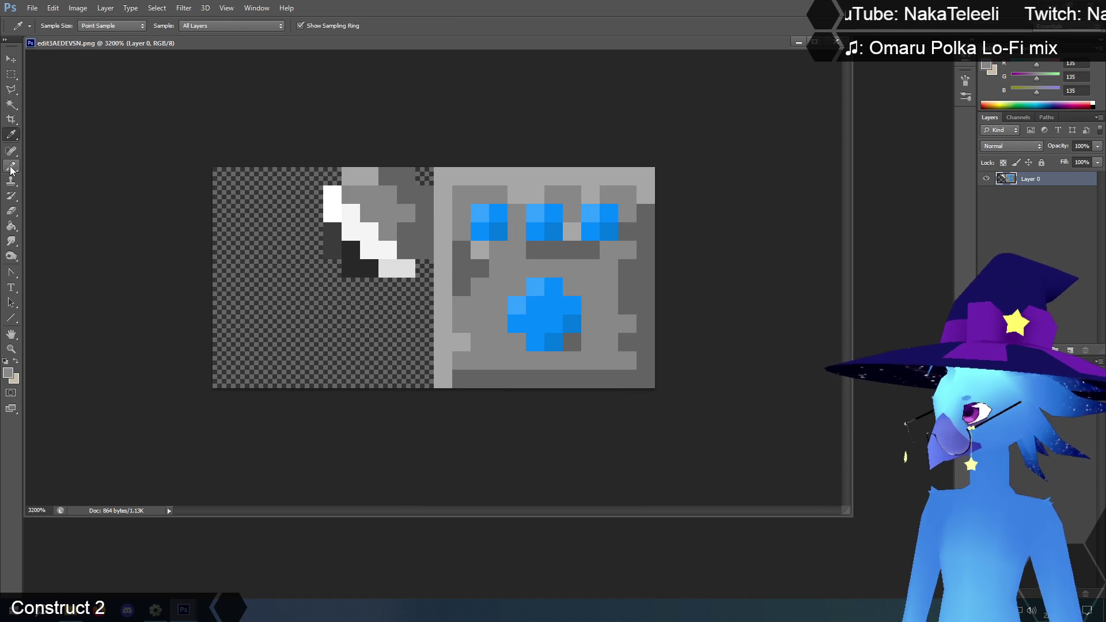
mouse_move(553, 287)
left_mouse_down()
mouse_move(514, 303)
mouse_move(576, 305)
mouse_move(565, 323)
mouse_move(573, 338)
left_mouse_up()
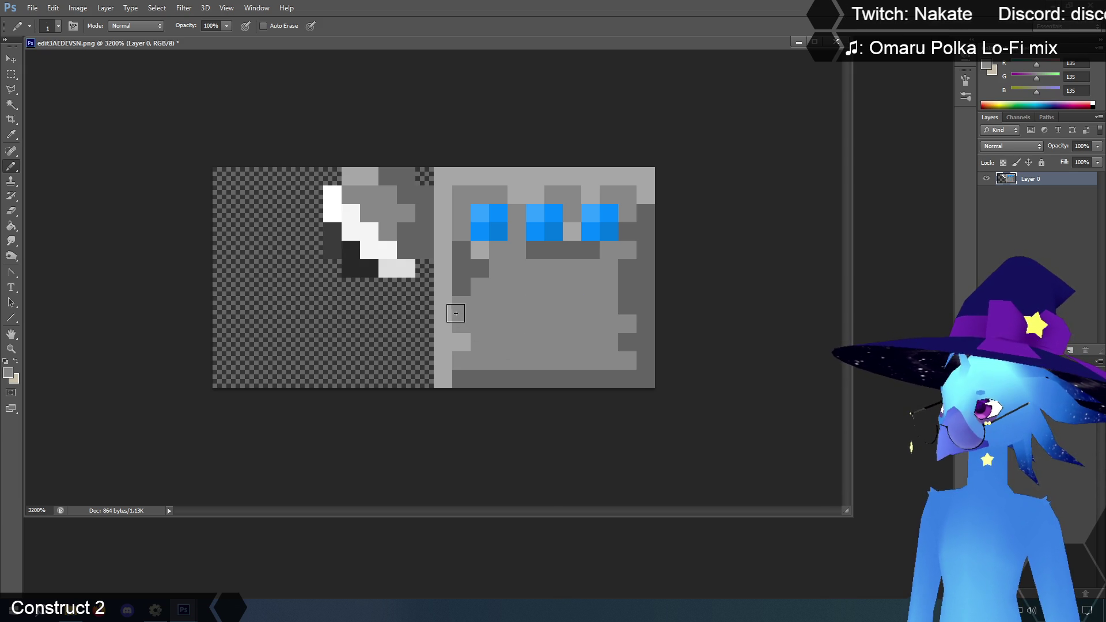
Draw two dark grey horizontal slots on the panel beneath the three blue lights.
left_click(11, 136)
left_click(626, 298)
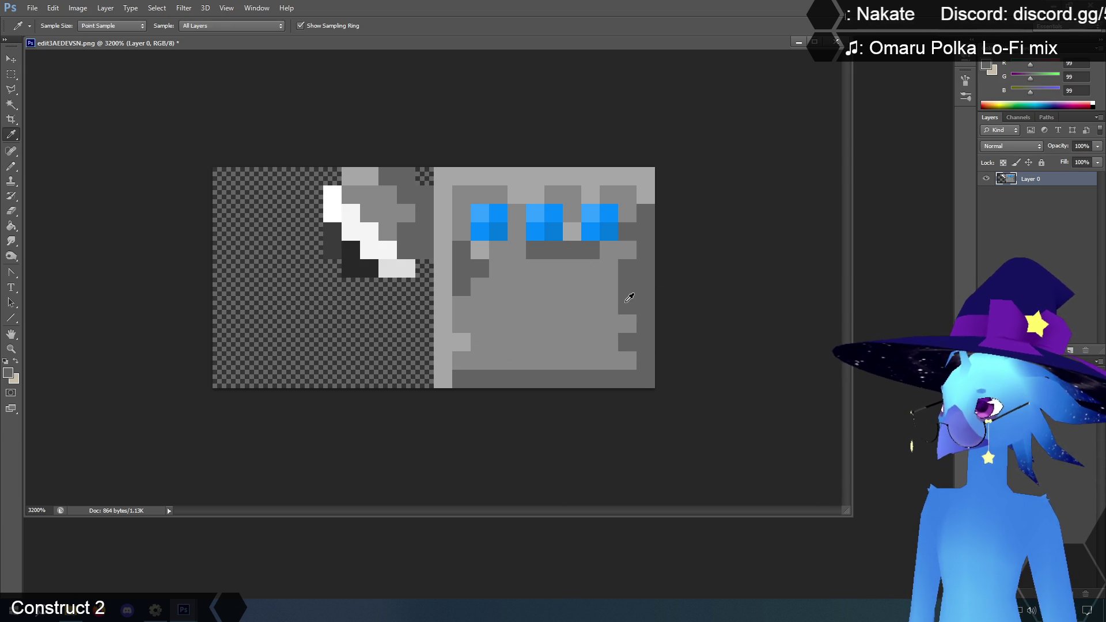
left_click(11, 167)
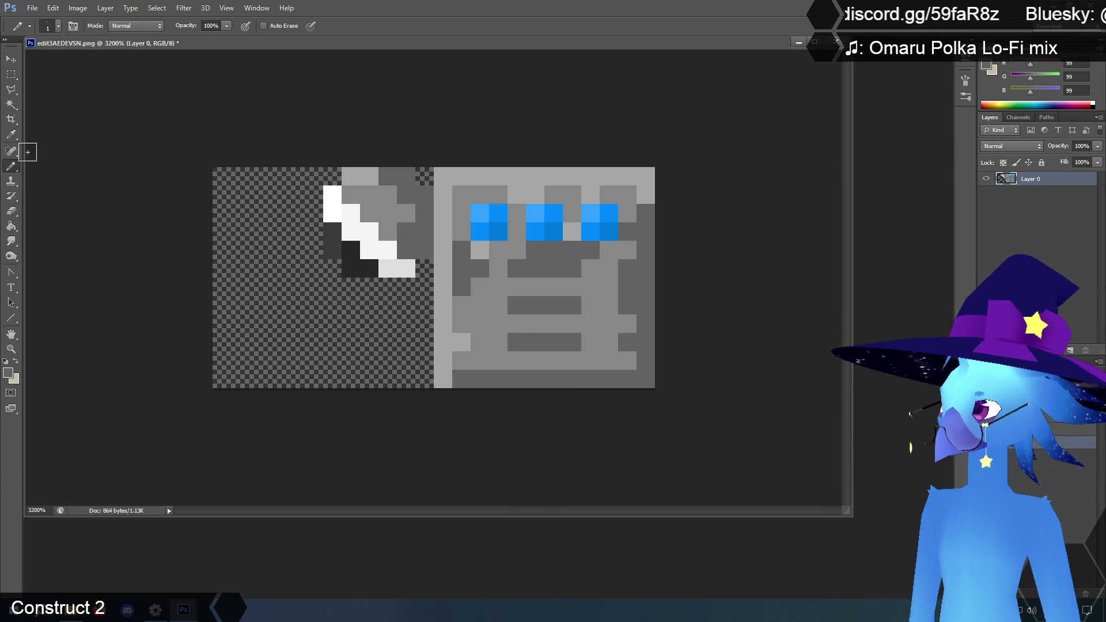
left_click(11, 136)
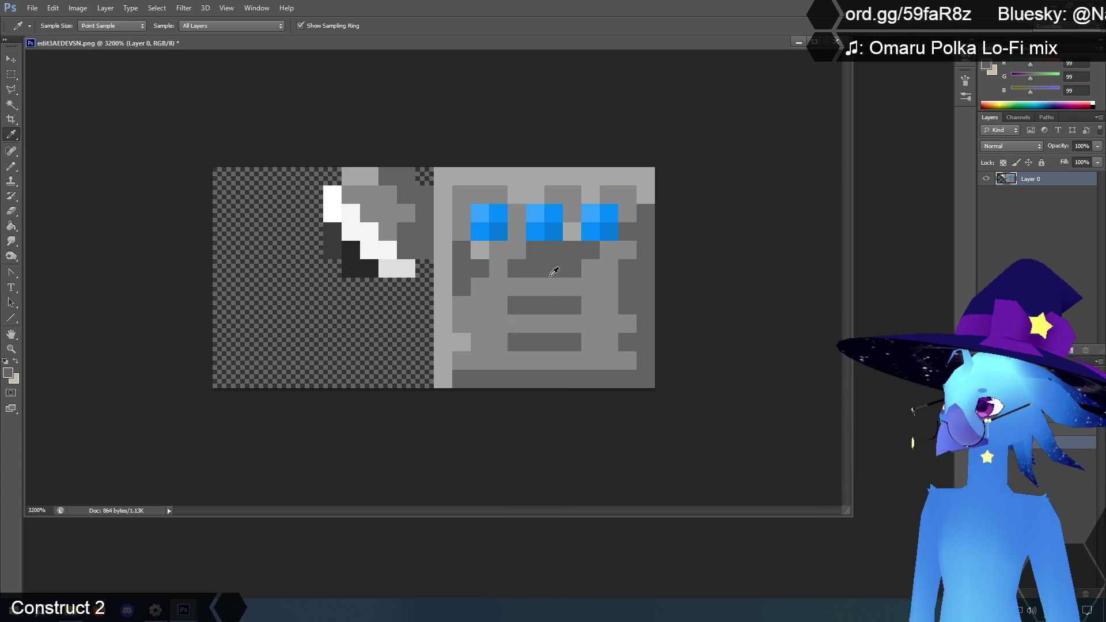
left_click(11, 166)
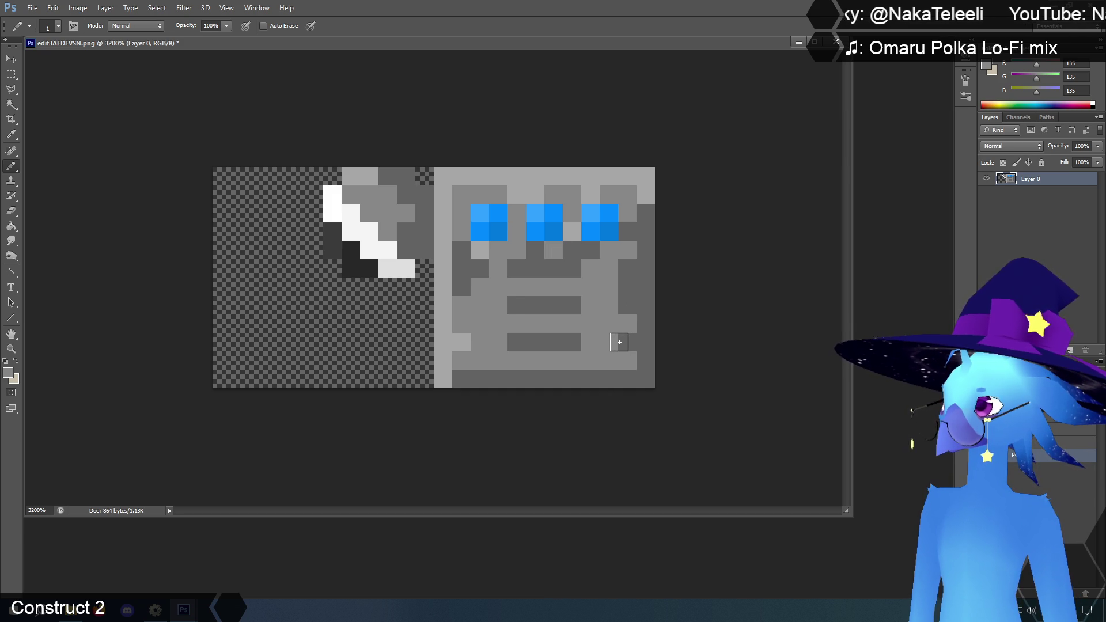
left_click(78, 8)
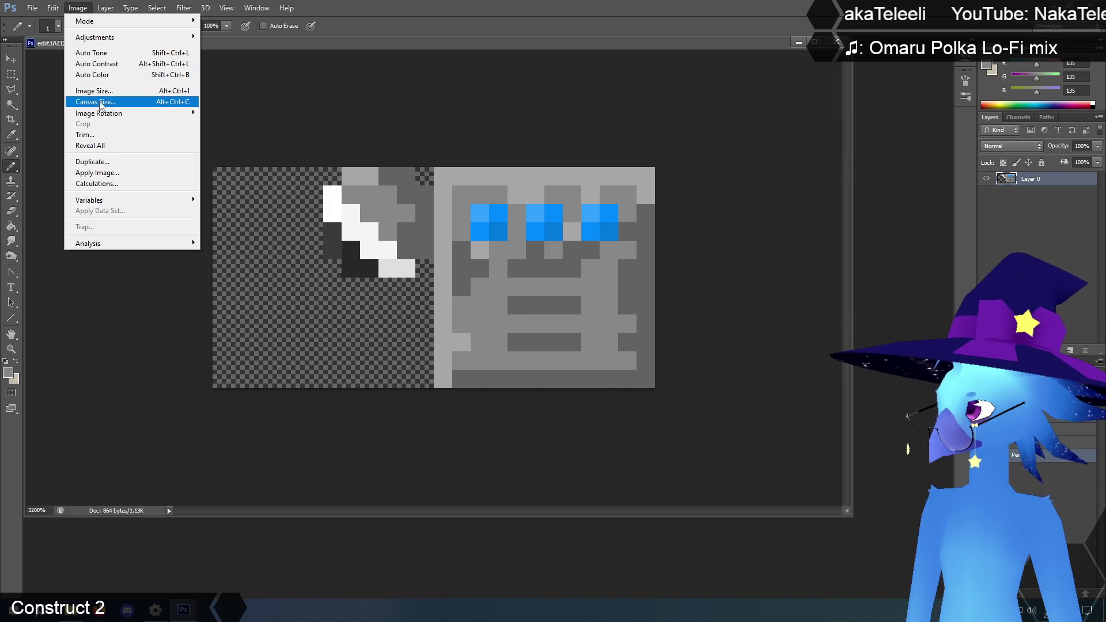
Resize the sprite to 400 percent using Nearest Neighbor resampling.
left_click(101, 91)
left_click(560, 172)
left_click(537, 183)
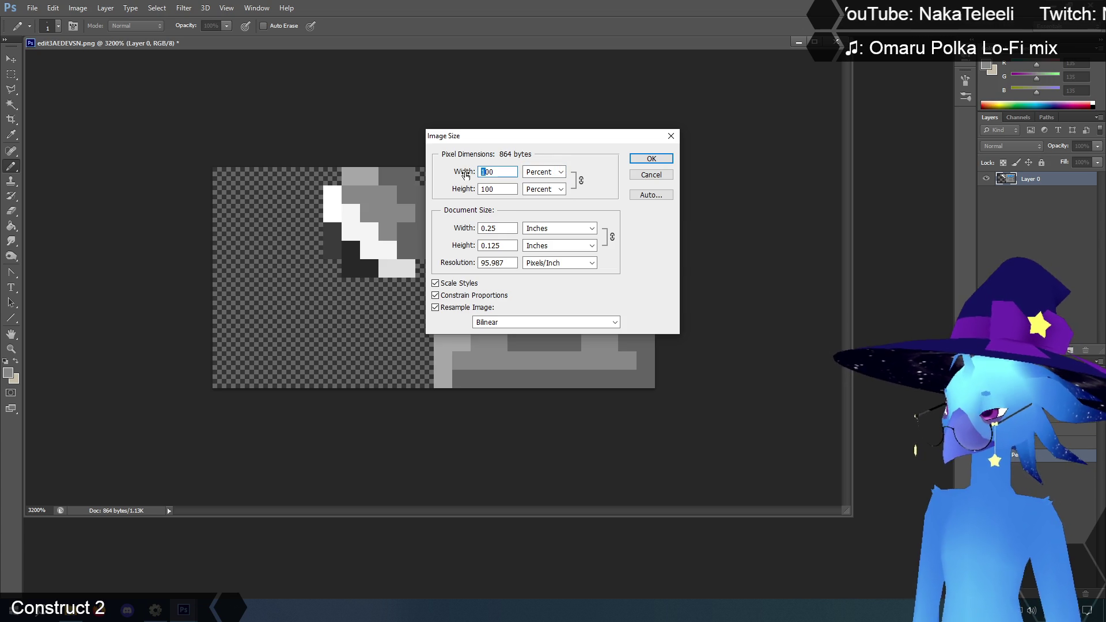
type("400")
left_click(605, 322)
left_click(541, 333)
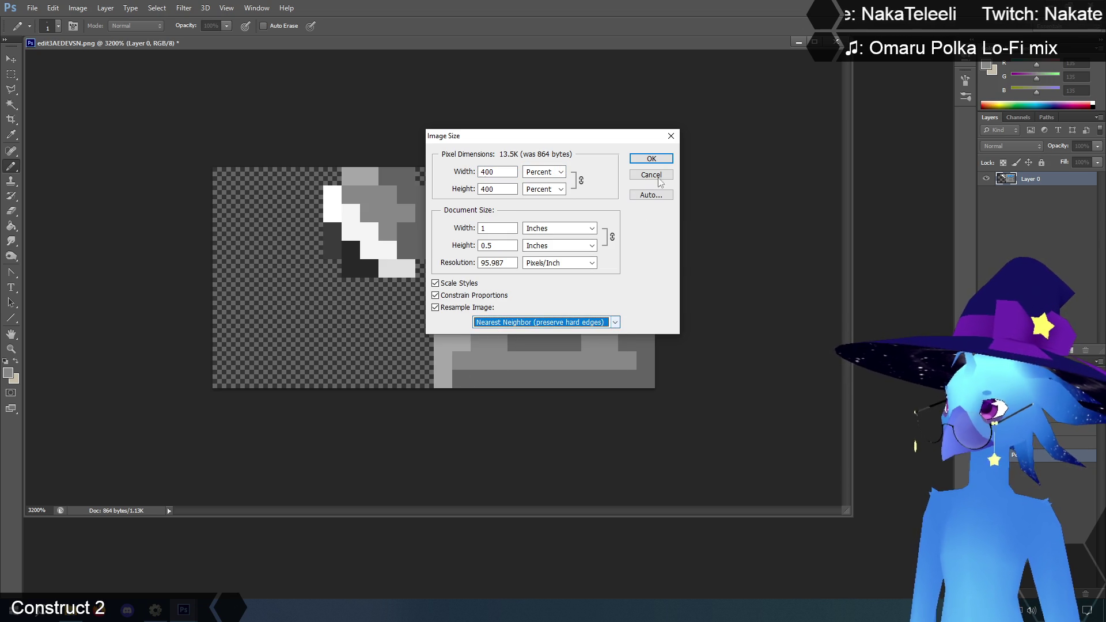
left_click(650, 158)
Save the resized sprite and reload it into Construct 2 at 96 x 48.
left_click(35, 8)
left_click(37, 136)
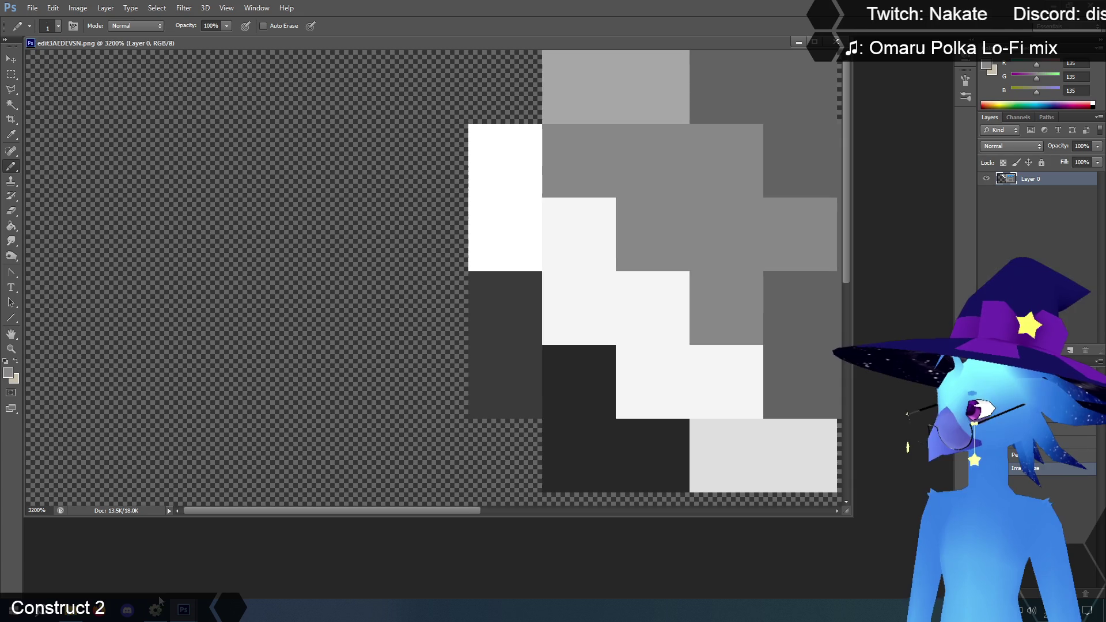
left_click(162, 601)
left_click(443, 290)
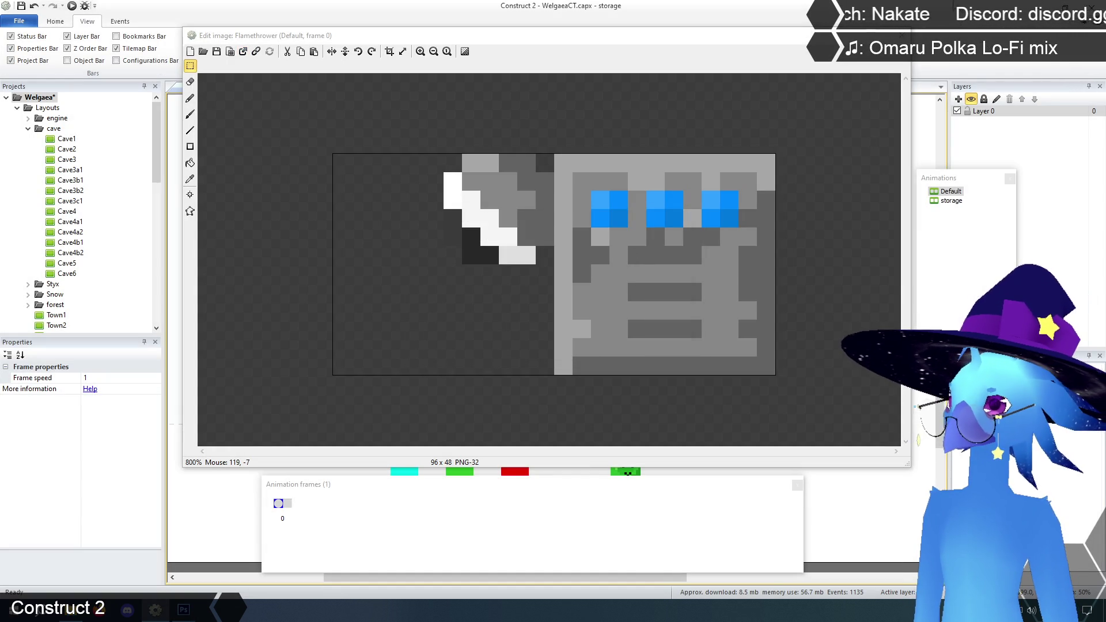
Close the image editor and launch the game preview with F5, starting from the title menu.
left_click(903, 35)
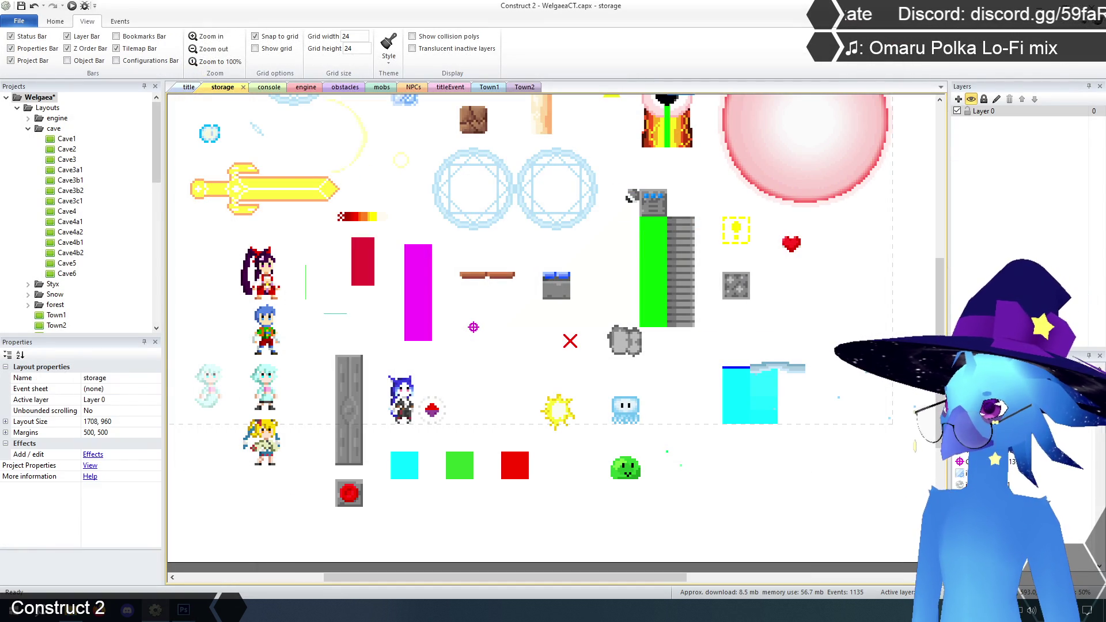
scroll(832, 314, "up", 2)
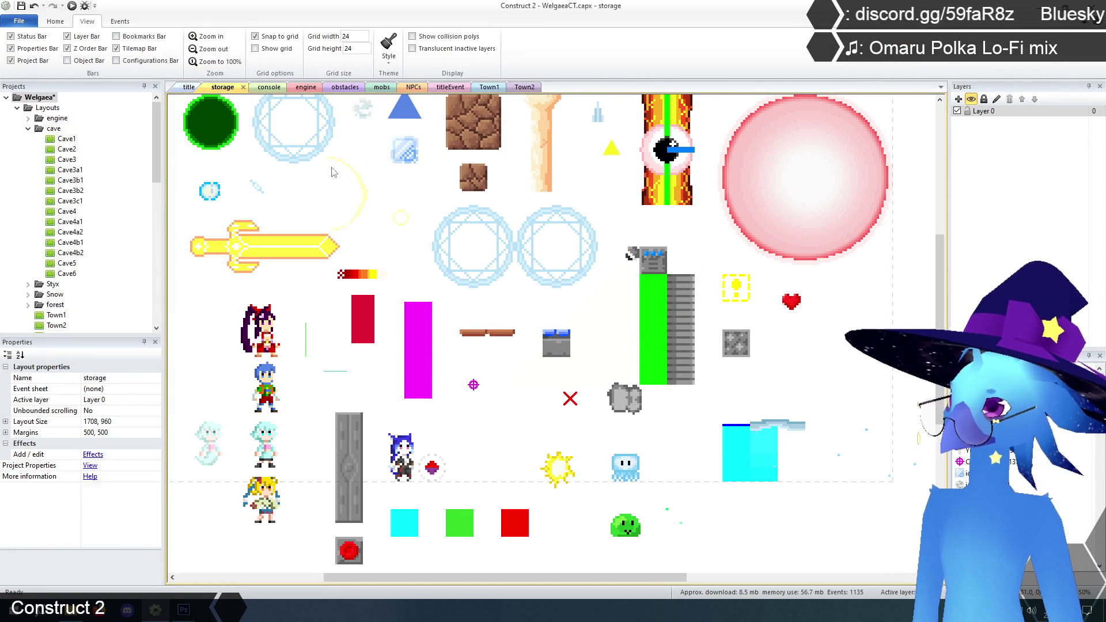
key("F5")
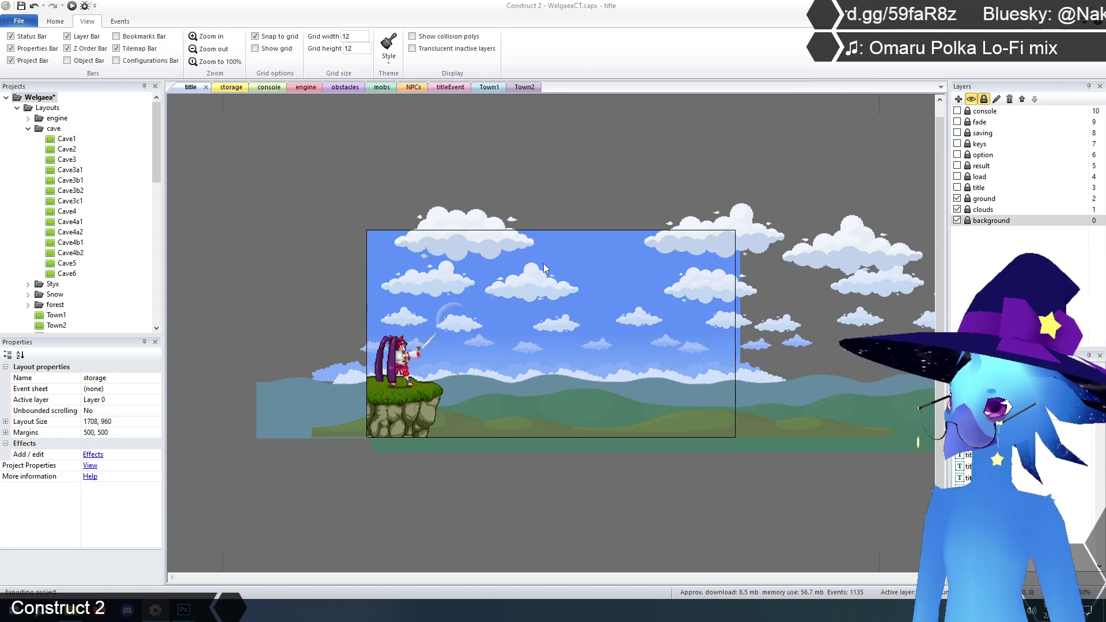
key("Return")
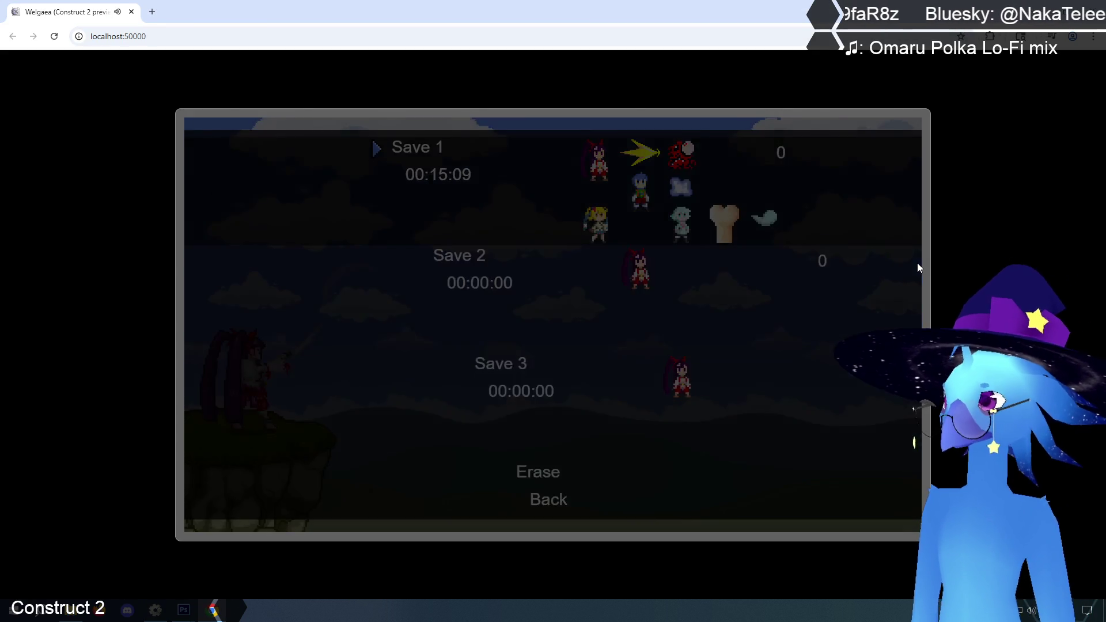
Load Save 1, decline the save prompt with No, and dismiss the shop dialogue.
key("Return")
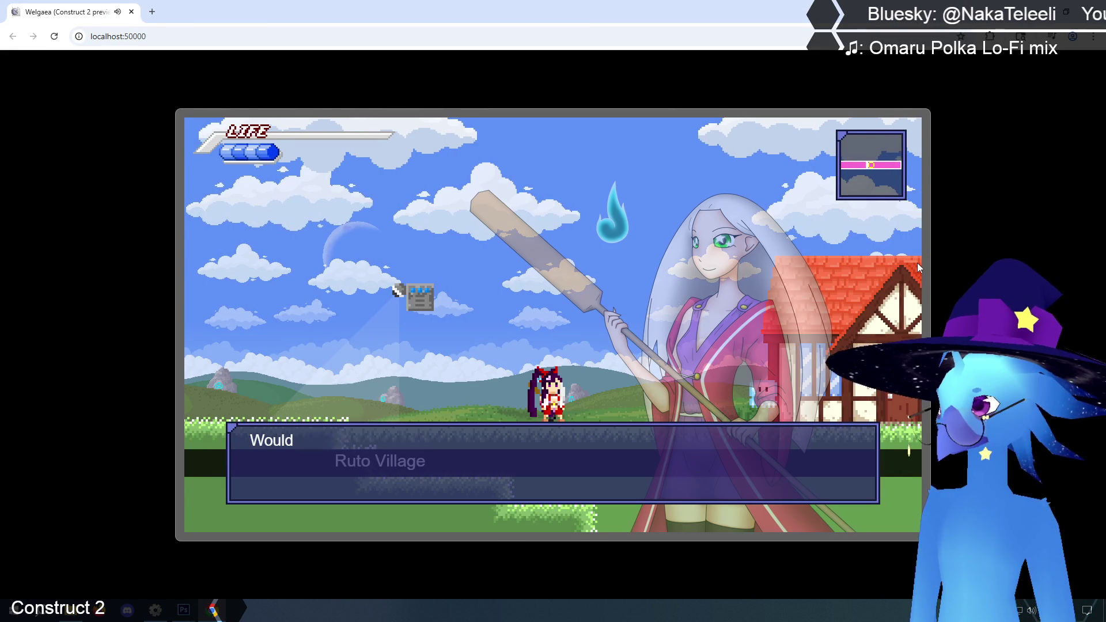
key("Down")
key("Return")
key("Return")
key("Up")
Run the character back and forth between Ruto Village and the fence area, passing the switch-topped tower.
key("Left")
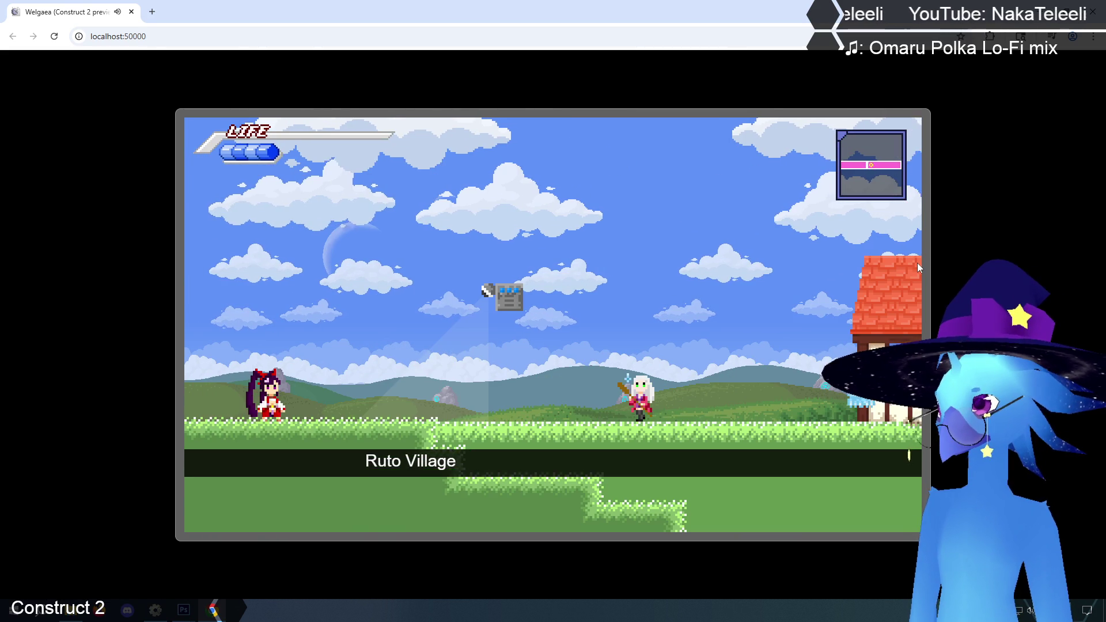
key("Right")
key("Left")
key("Right")
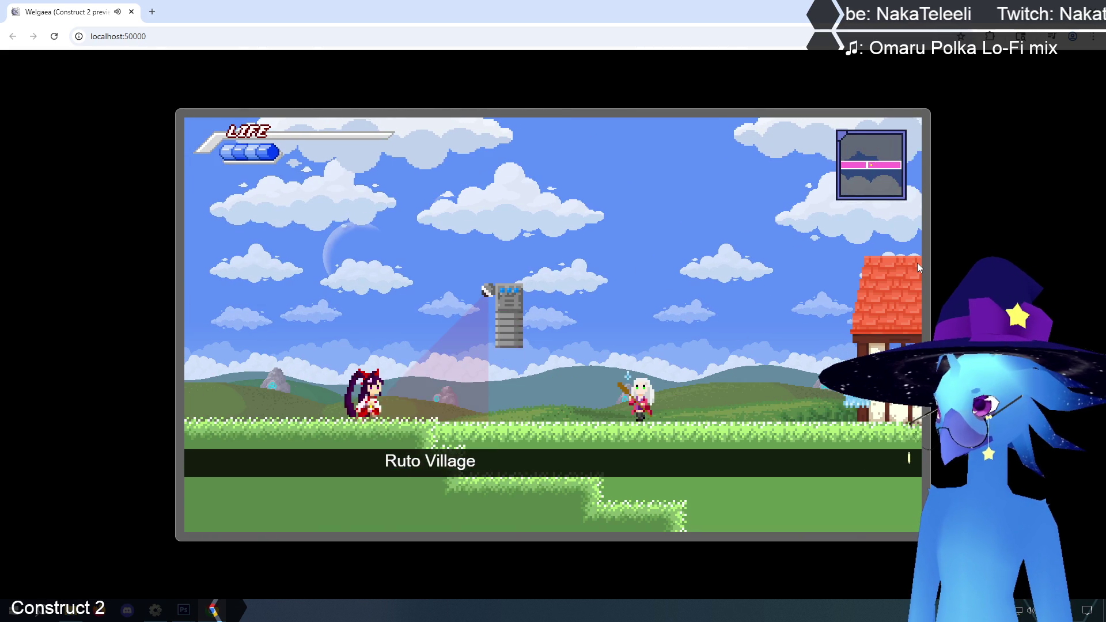
key("Left")
key("Right")
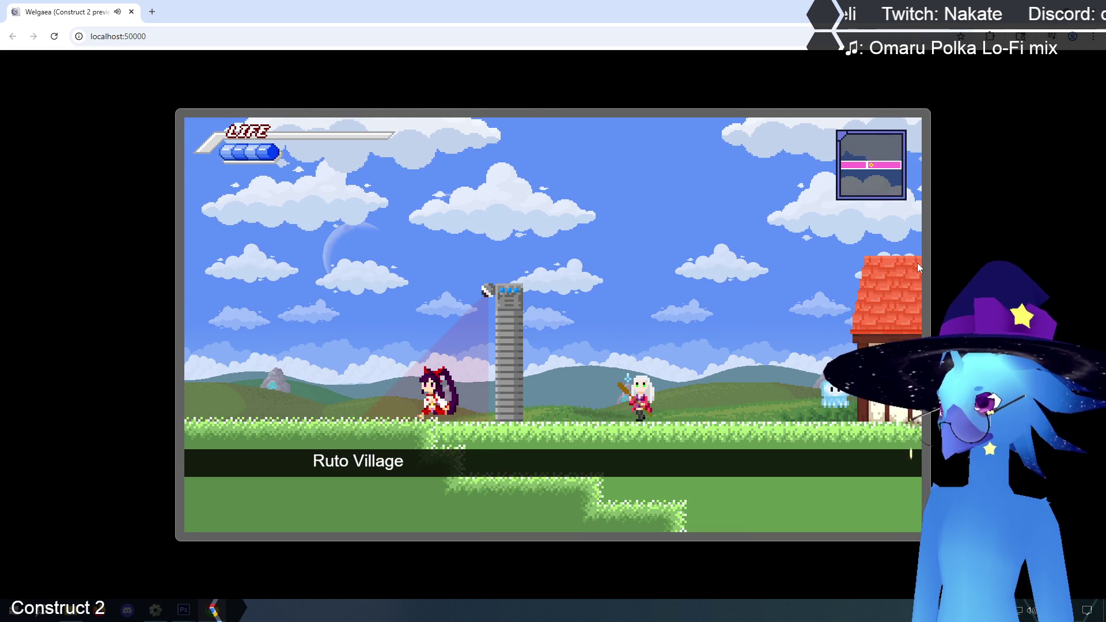
key("Left")
key("Right")
key("Left")
key("Right")
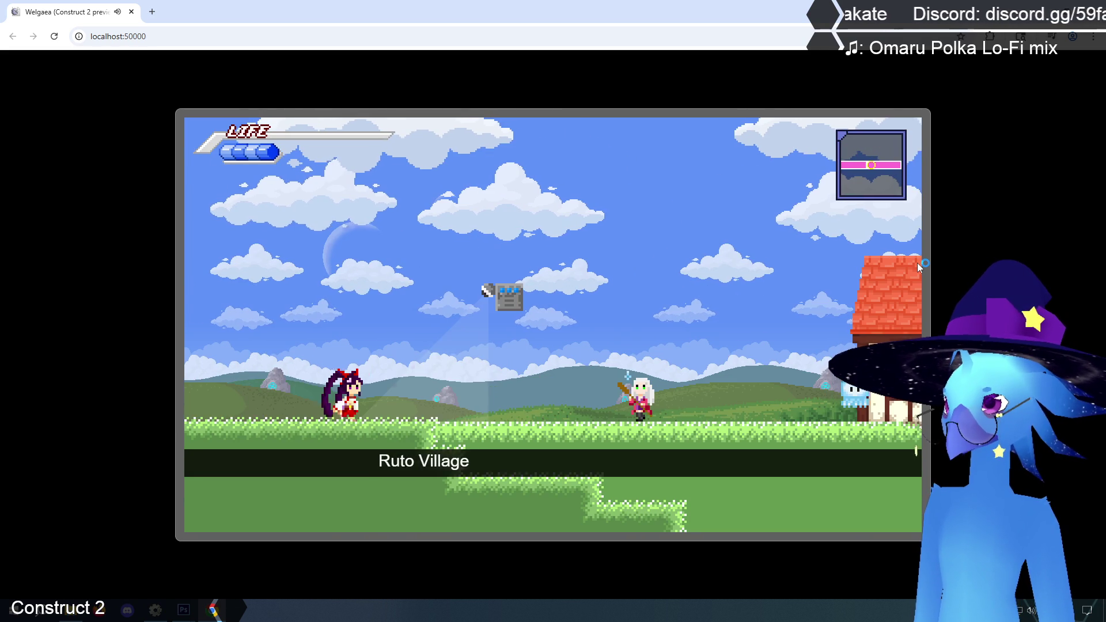
key("Right")
key("Left")
key("Right")
key("Left")
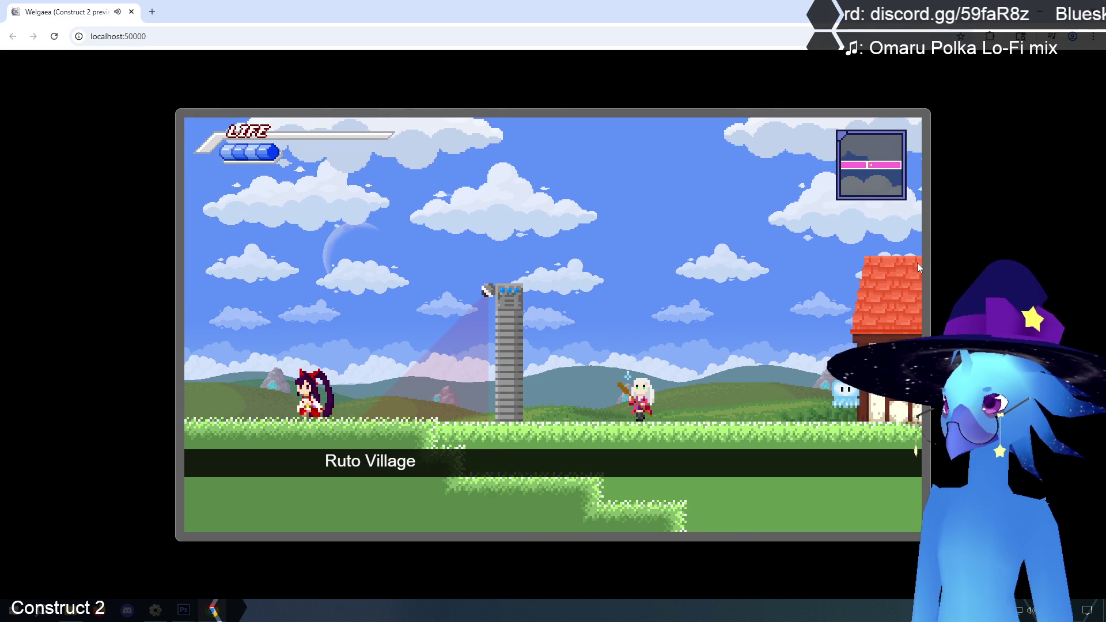
key("Left")
key("Right")
key("Left")
key("Right")
key("Right")
key("Left")
key("Right")
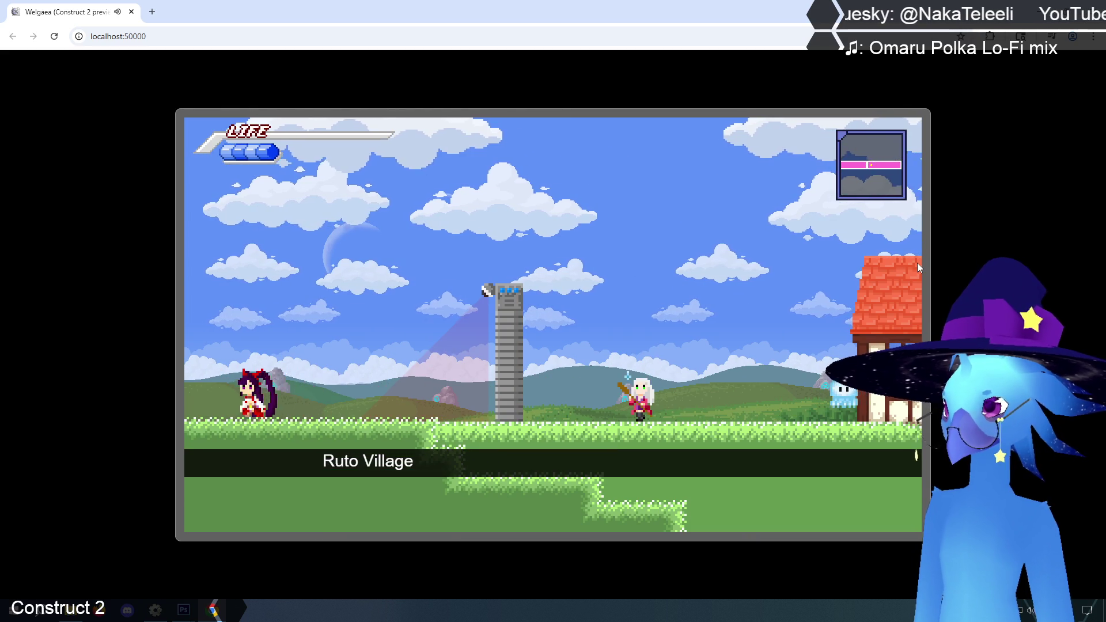
key("Left")
key("Right")
key("Left")
key("Right")
key("Left")
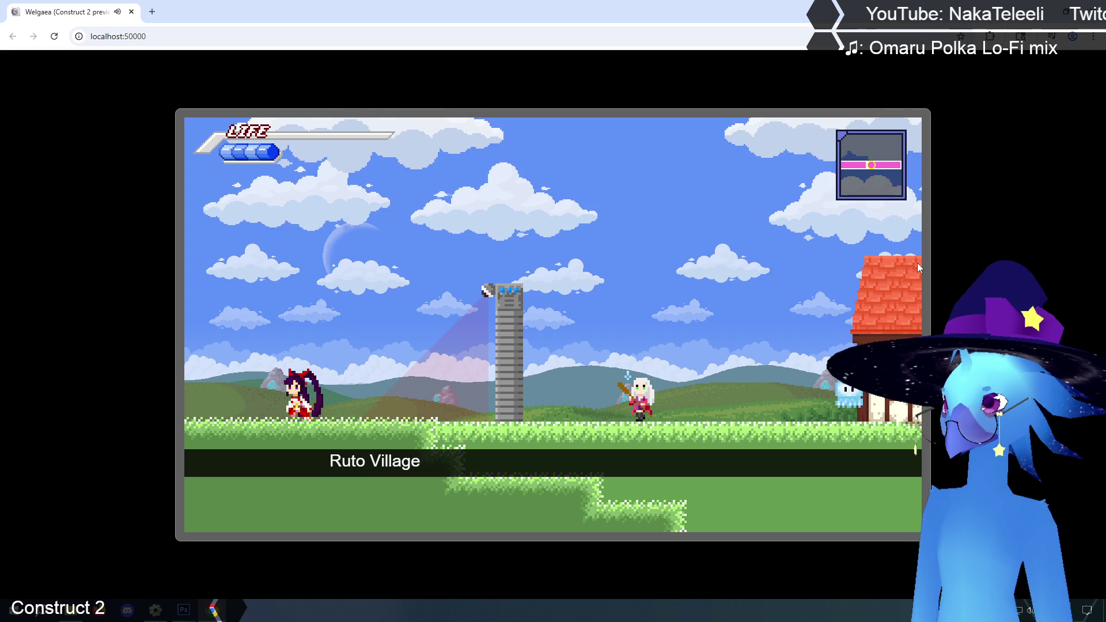
key("Left")
key("Right")
key("Left")
key("Right")
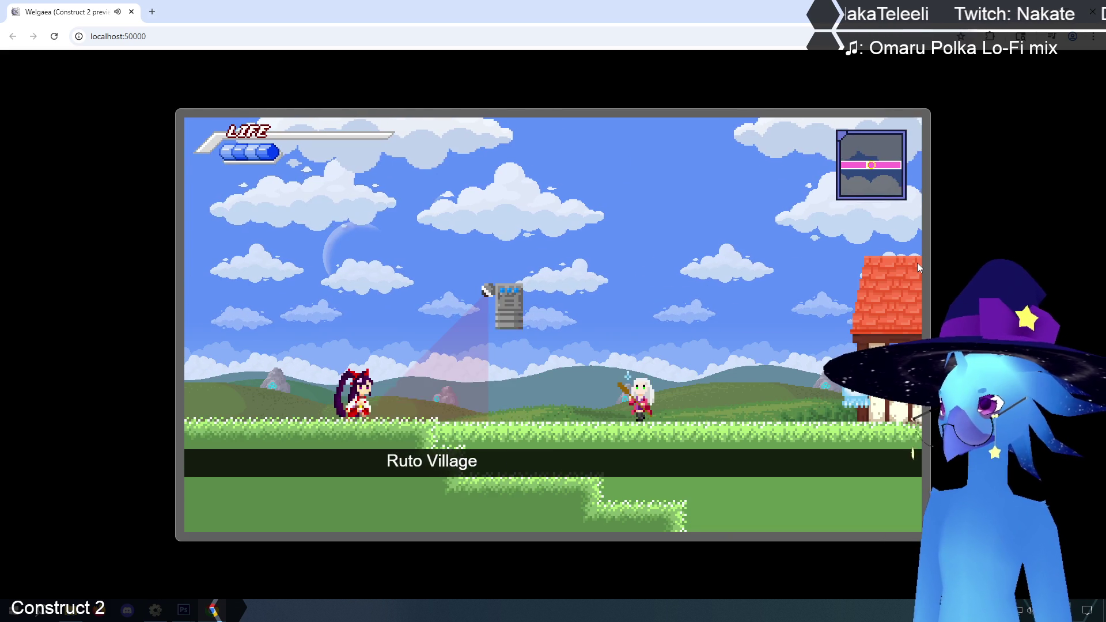
key("Left")
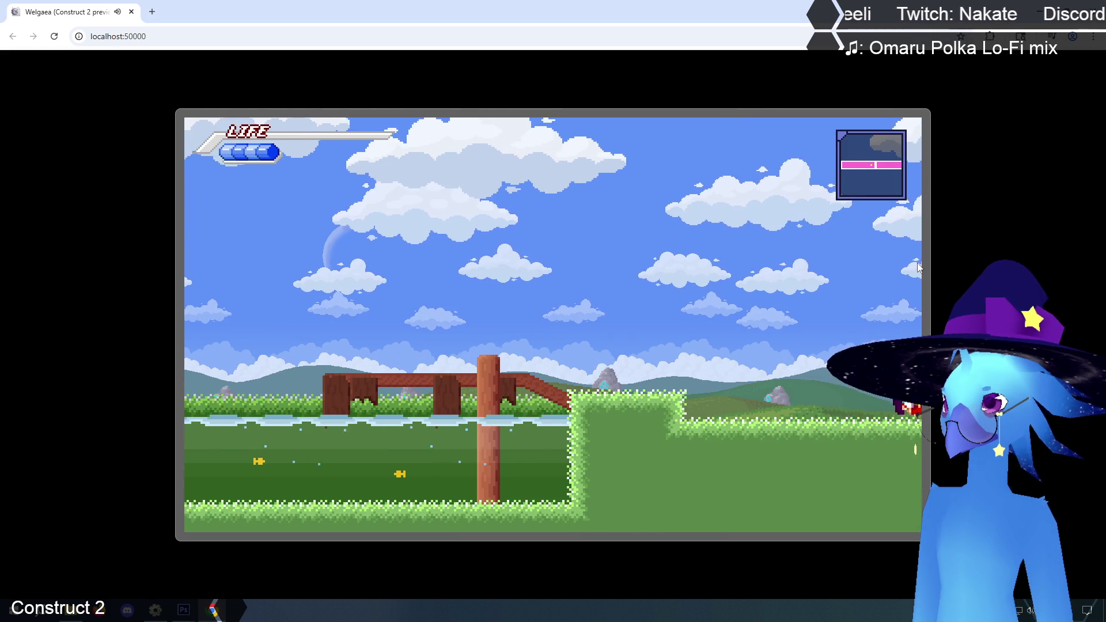
key("Right")
key("Left")
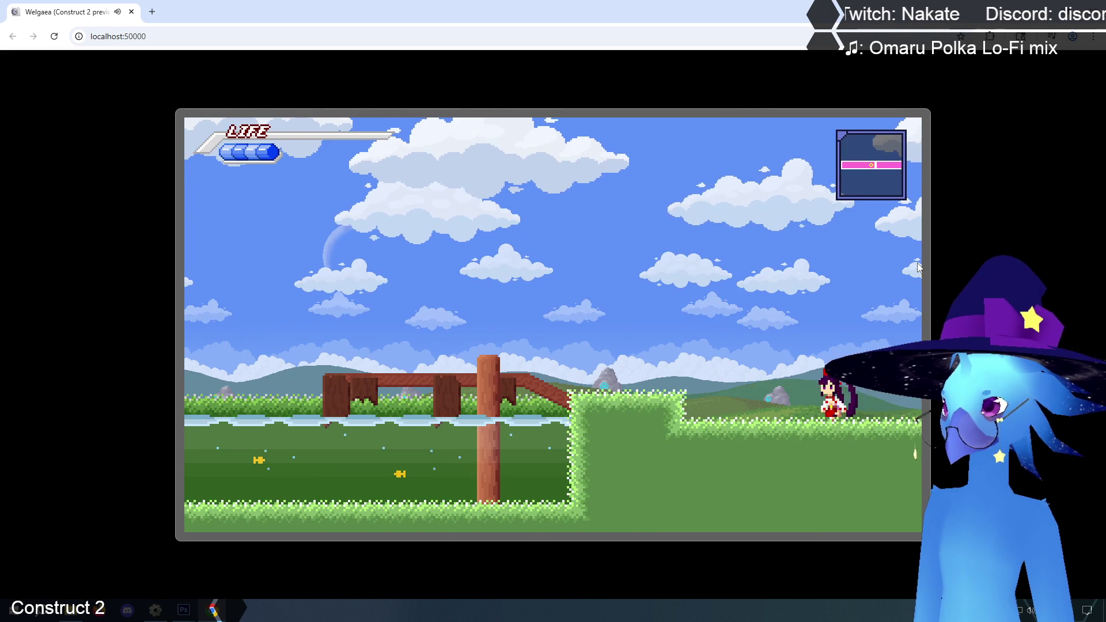
key("Right")
key("Left")
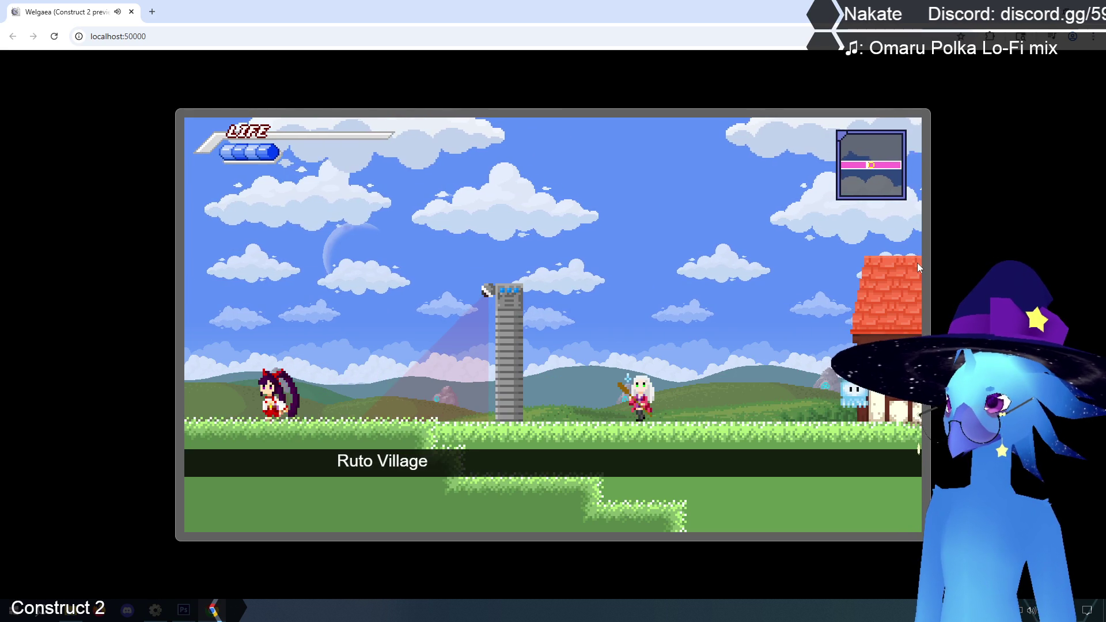
key("Right")
key("Left")
key("Right")
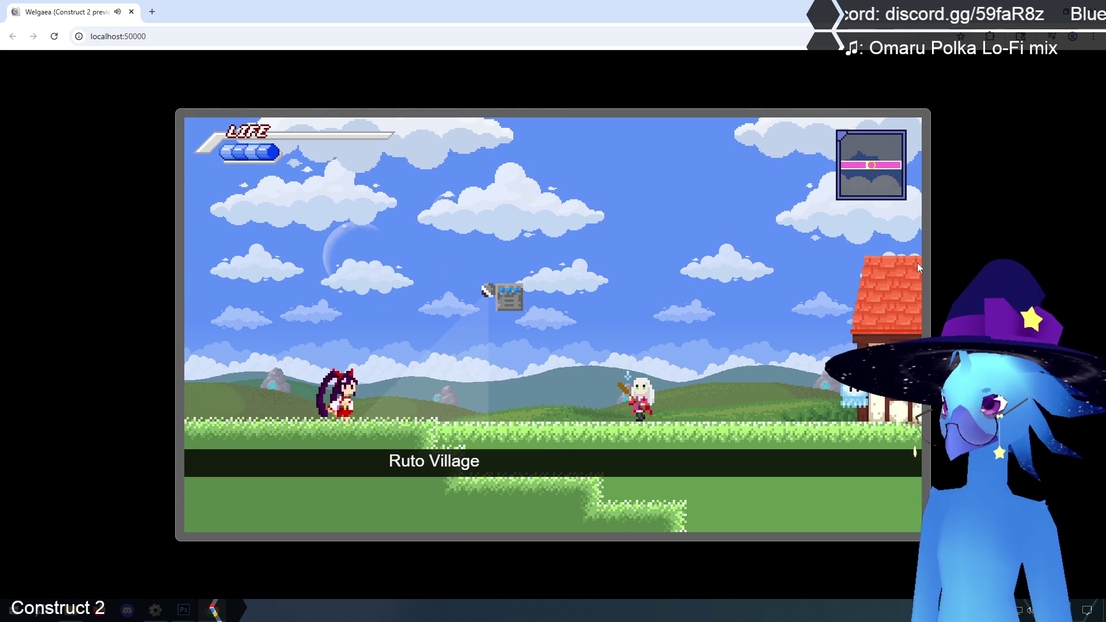
key("Left")
key("Right")
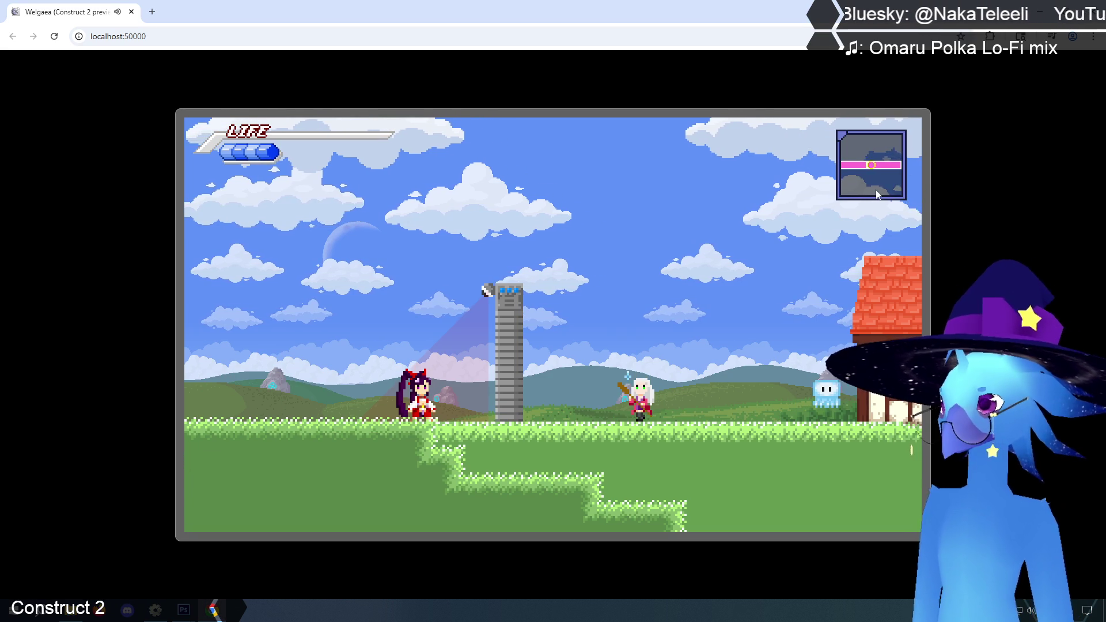
key("Left")
key("Right")
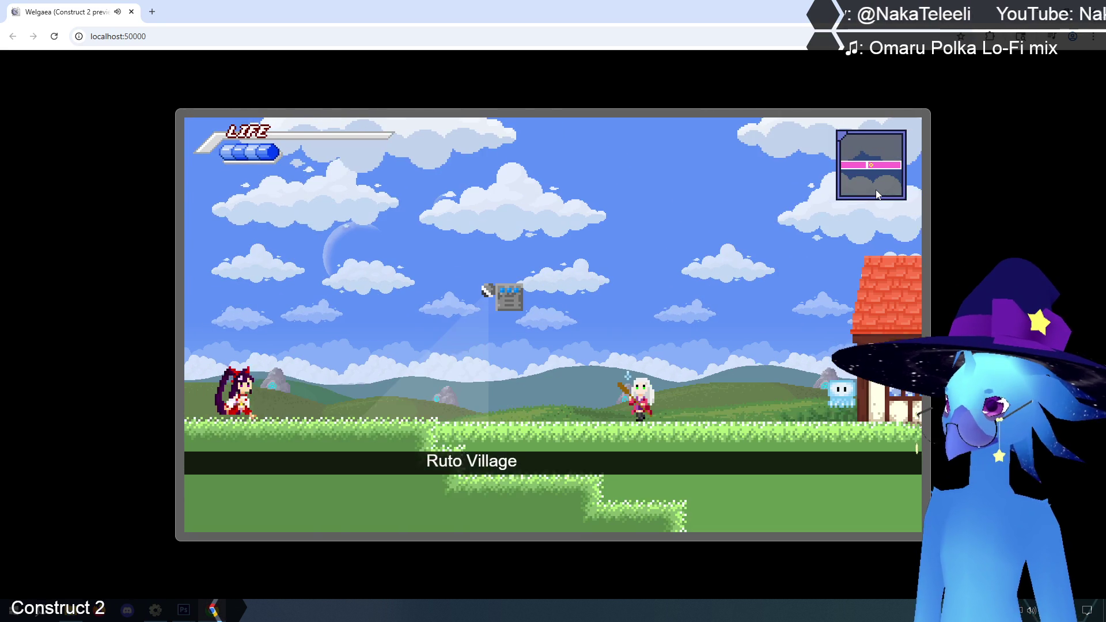
key("Left")
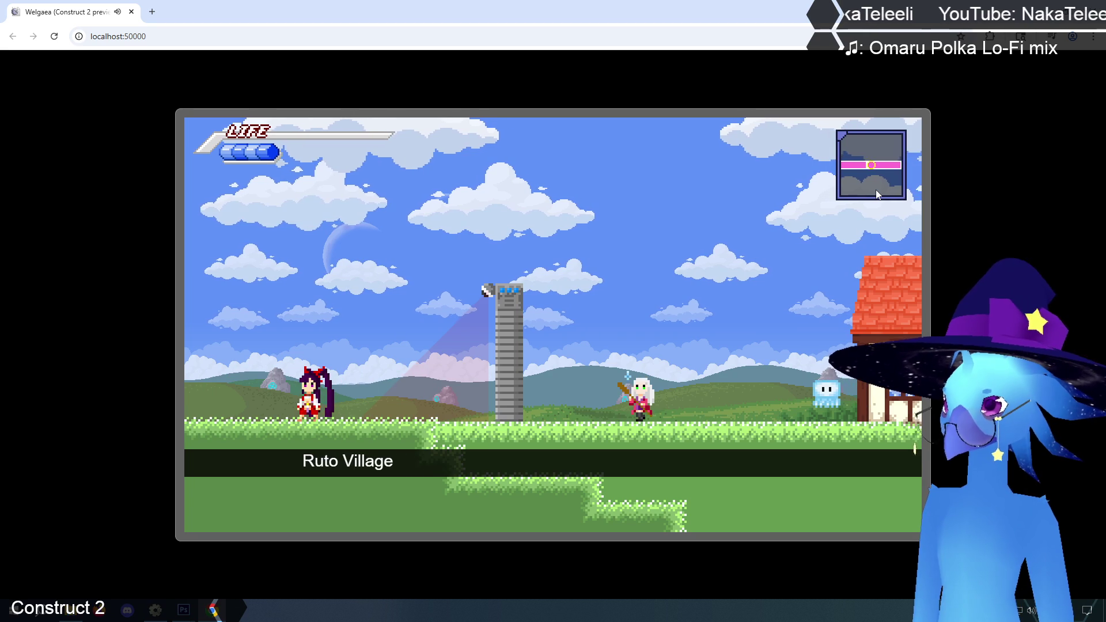
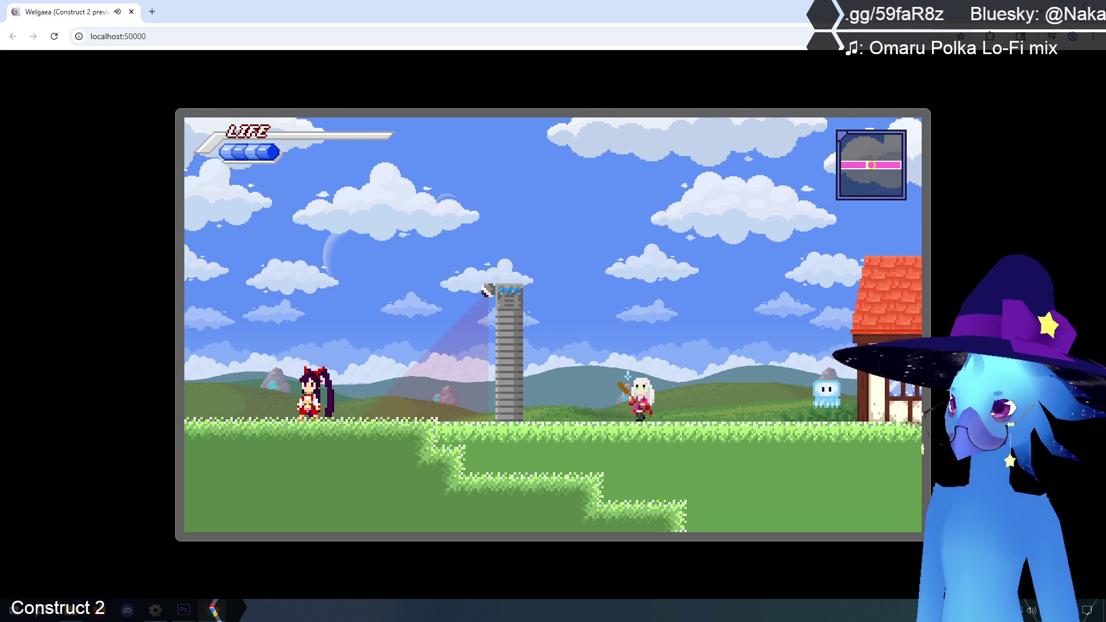
Close the preview and open the Flamethrower sprite's image editor, zoomed in.
key("ctrl+w")
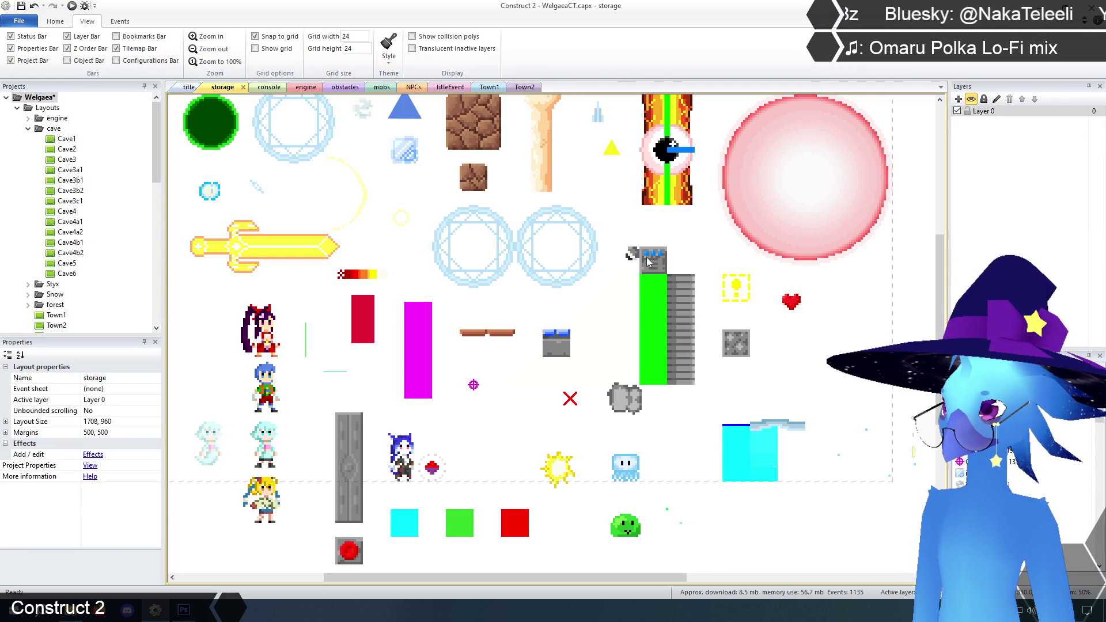
left_click(647, 261)
right_click(648, 258)
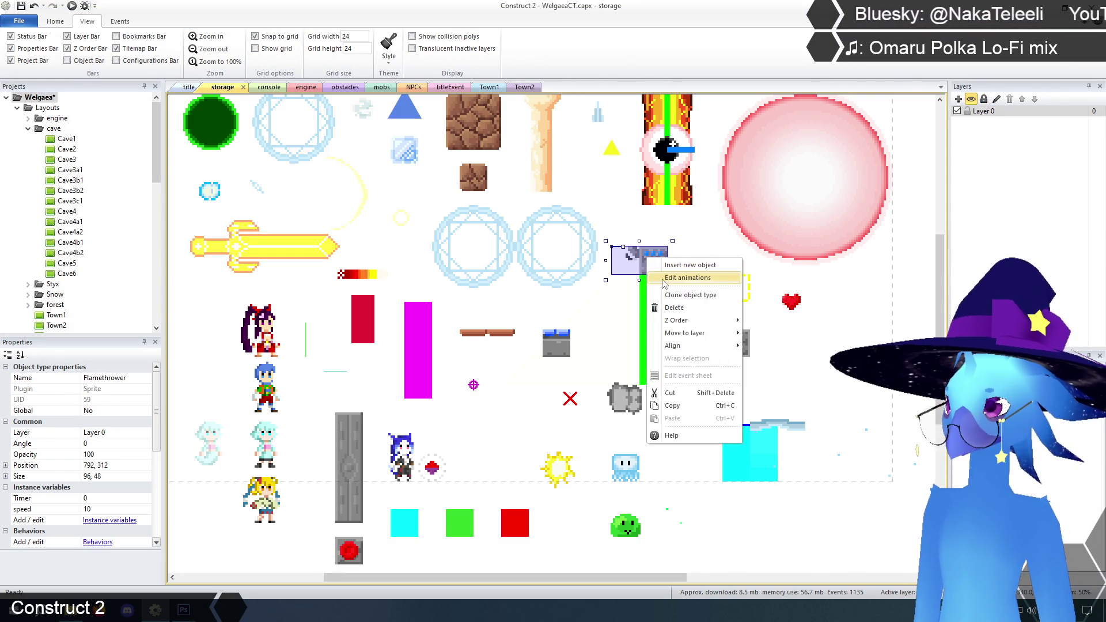
left_click(662, 282)
left_click(421, 51)
left_click(421, 51)
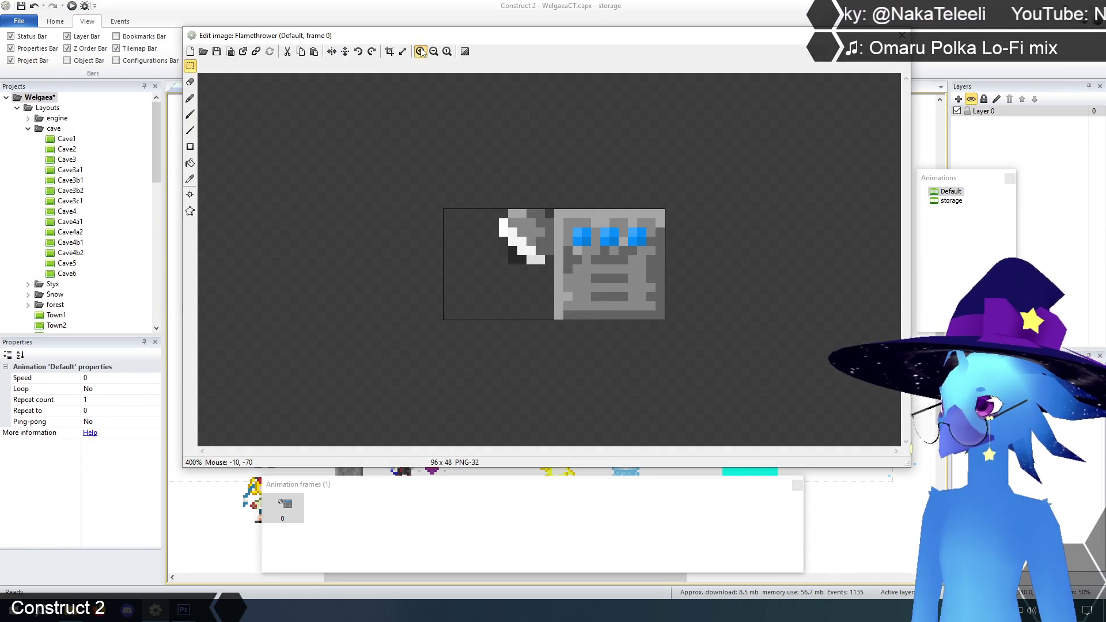
left_click(421, 52)
Move the Flamethrower's nozzle two pixels down, close the editor, and return to the title layout.
left_click_drag(361, 116, 554, 279)
key("Down")
key("Down")
key("Down")
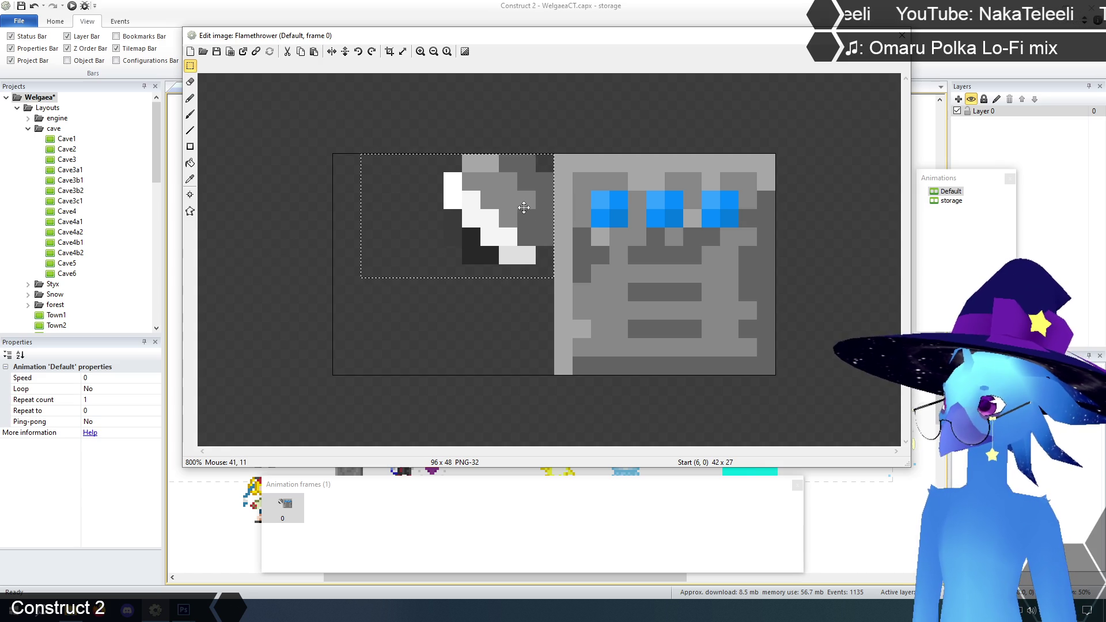
key("Down")
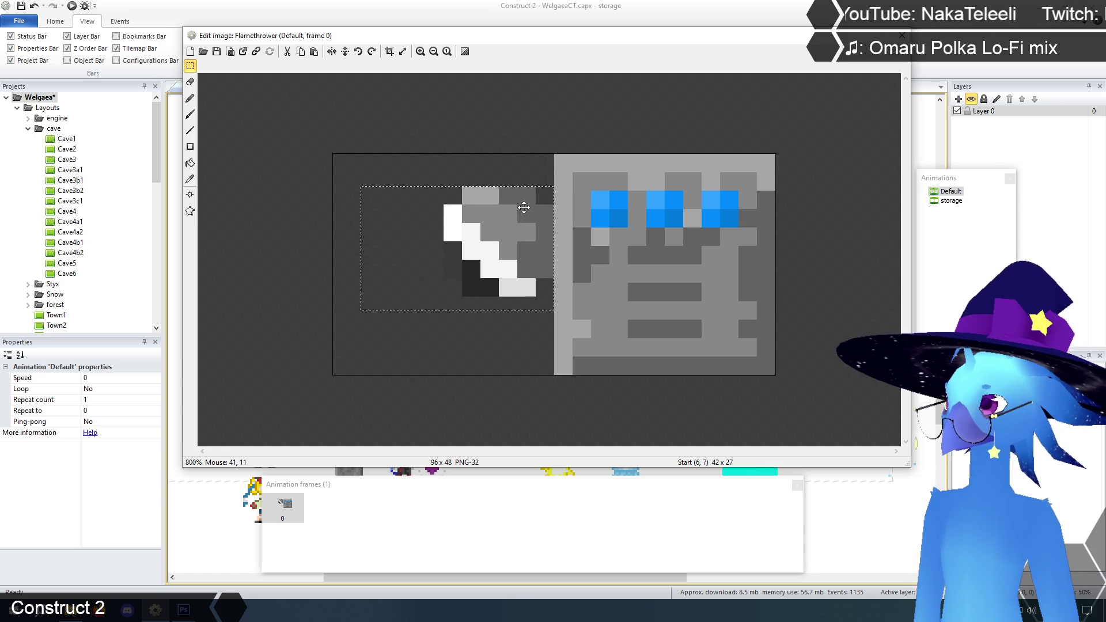
left_click(375, 124)
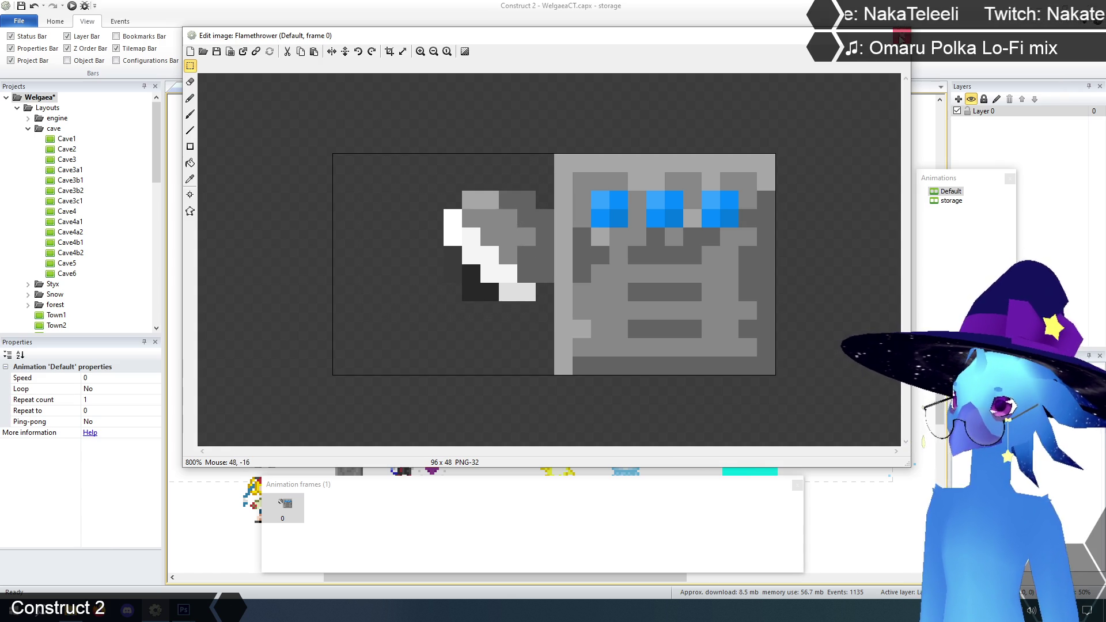
left_click(901, 37)
left_click(821, 318)
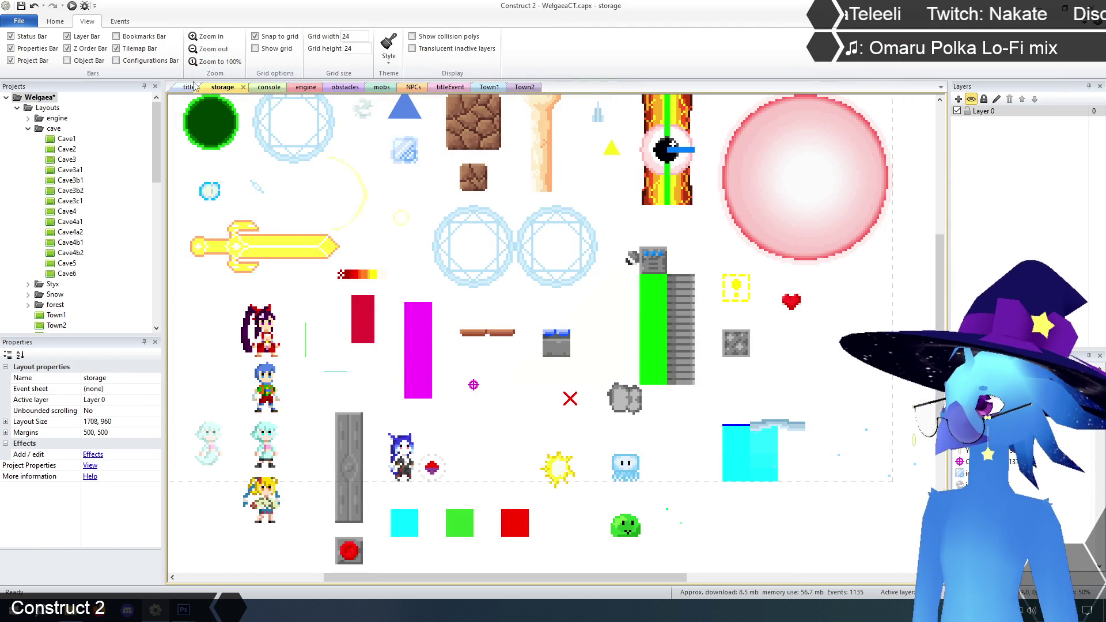
left_click(190, 87)
left_click(71, 7)
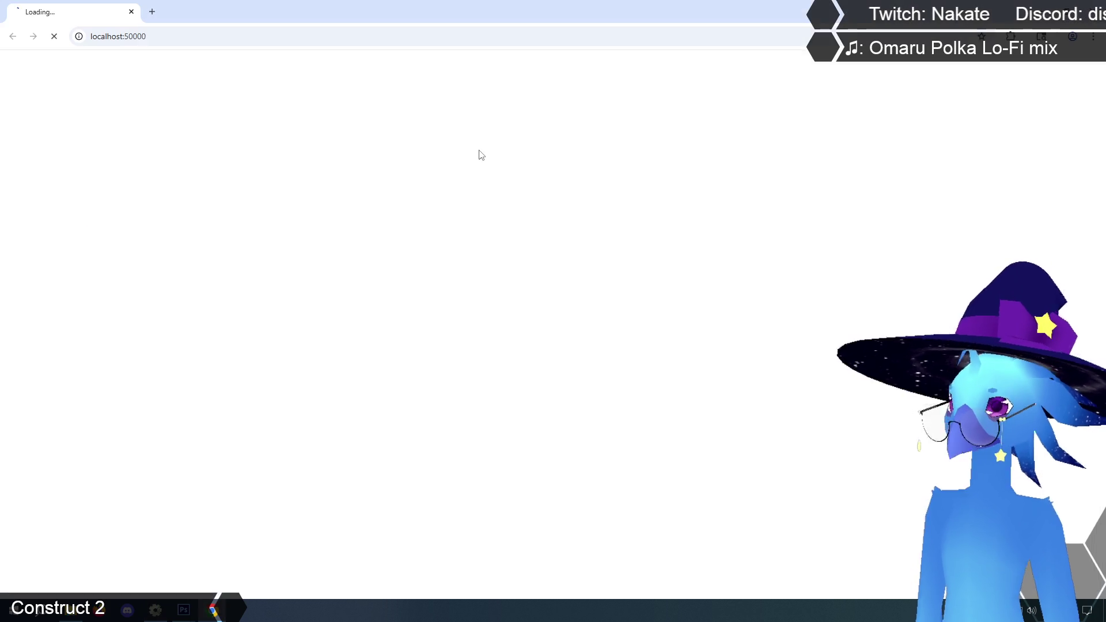
key("Return")
key("Return")
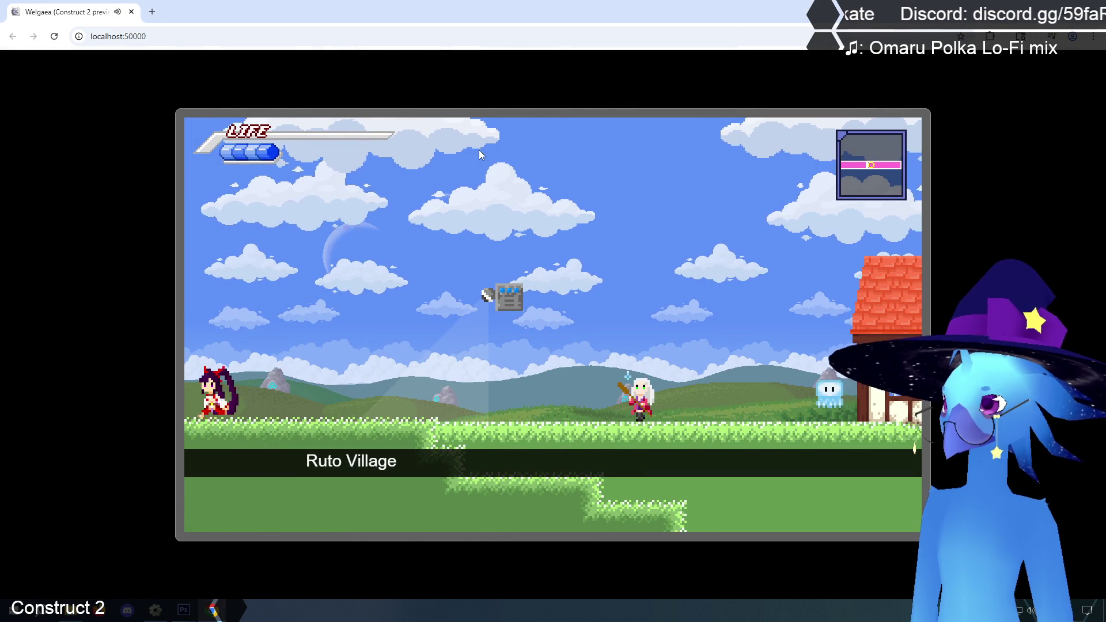
key("Right")
key("Left")
key("Left")
key("Right")
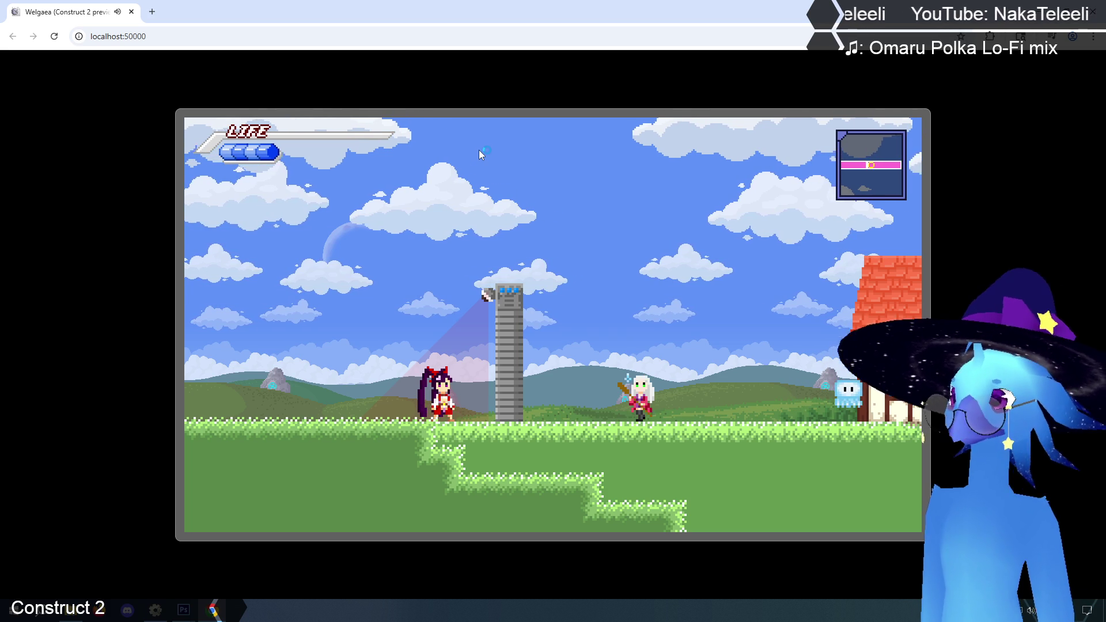
key("Up")
key("Up")
key("Left")
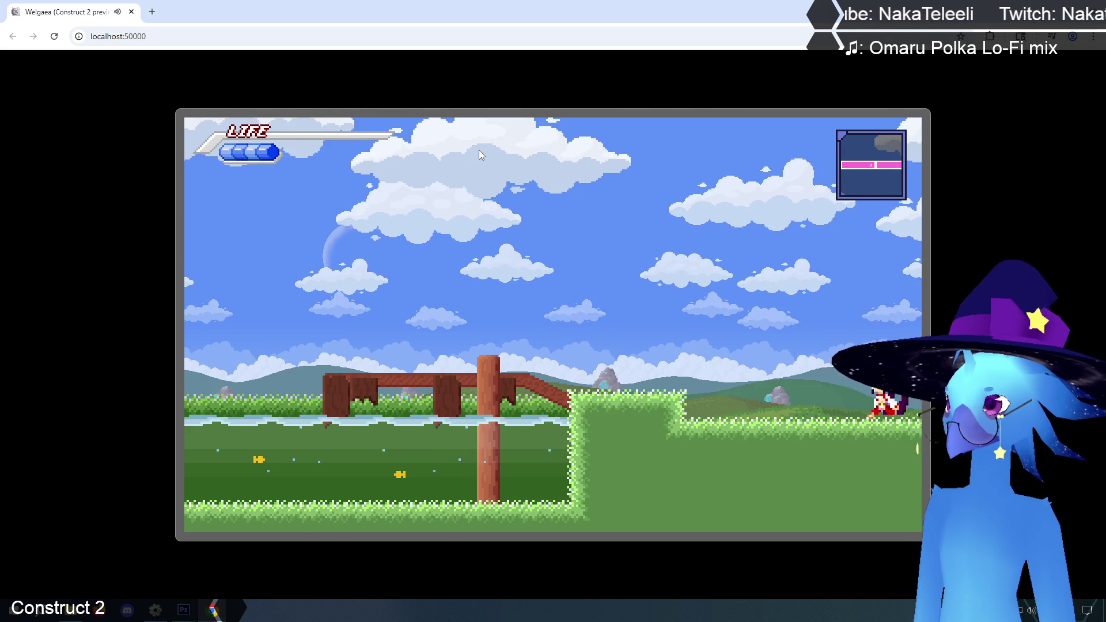
key("Right")
key("Left")
key("Right")
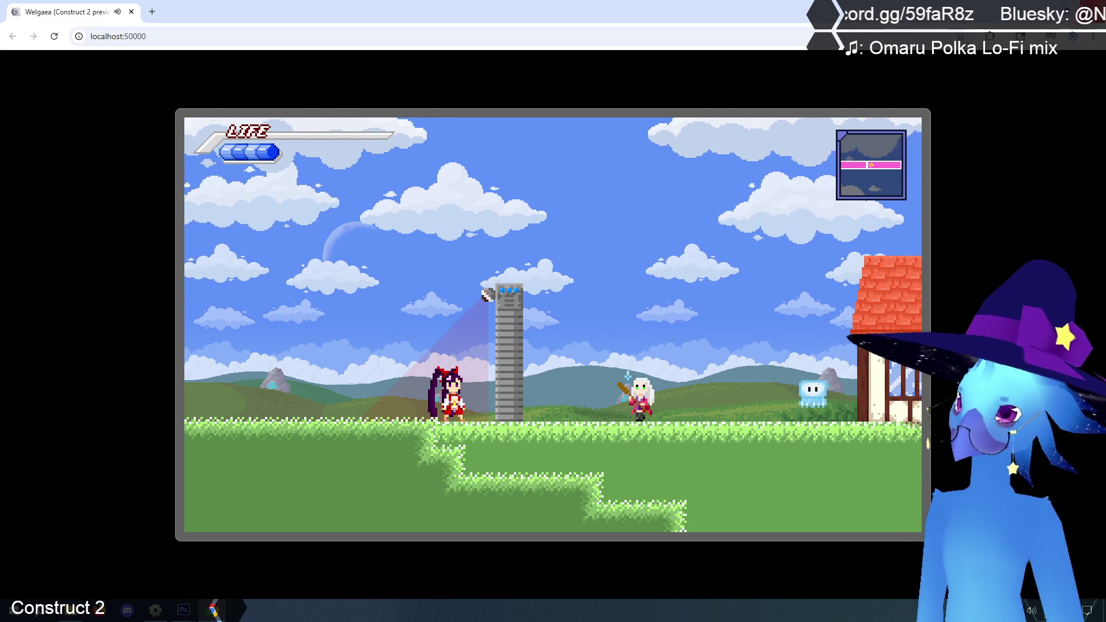
key("ctrl+w")
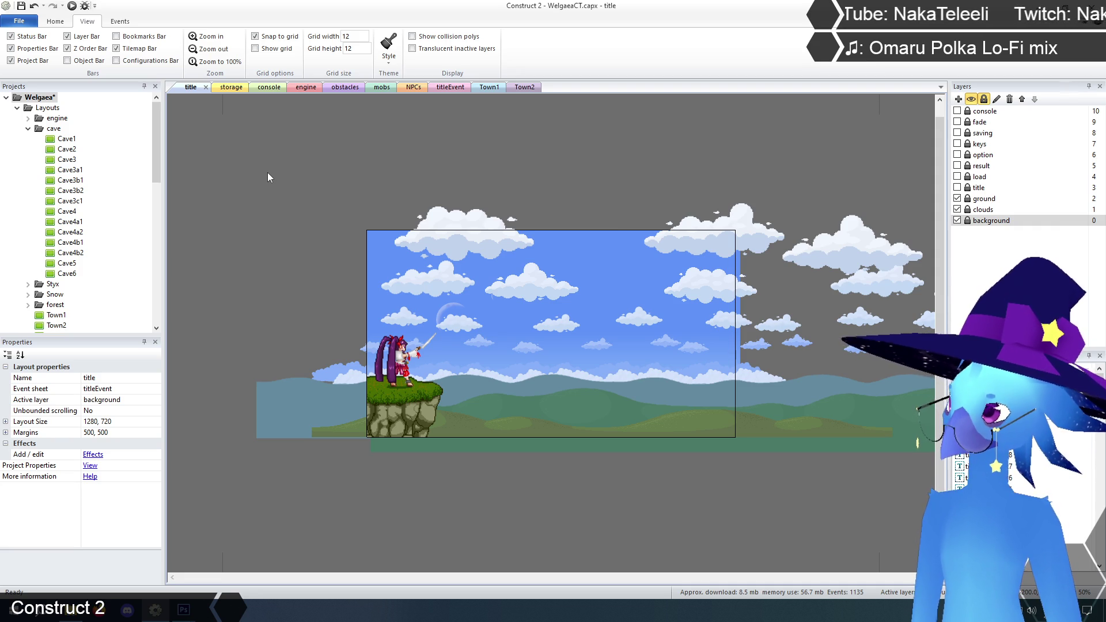
On the storage layout, open the Flamethrower sprite's image to copy it, then close the editor.
left_click(231, 88)
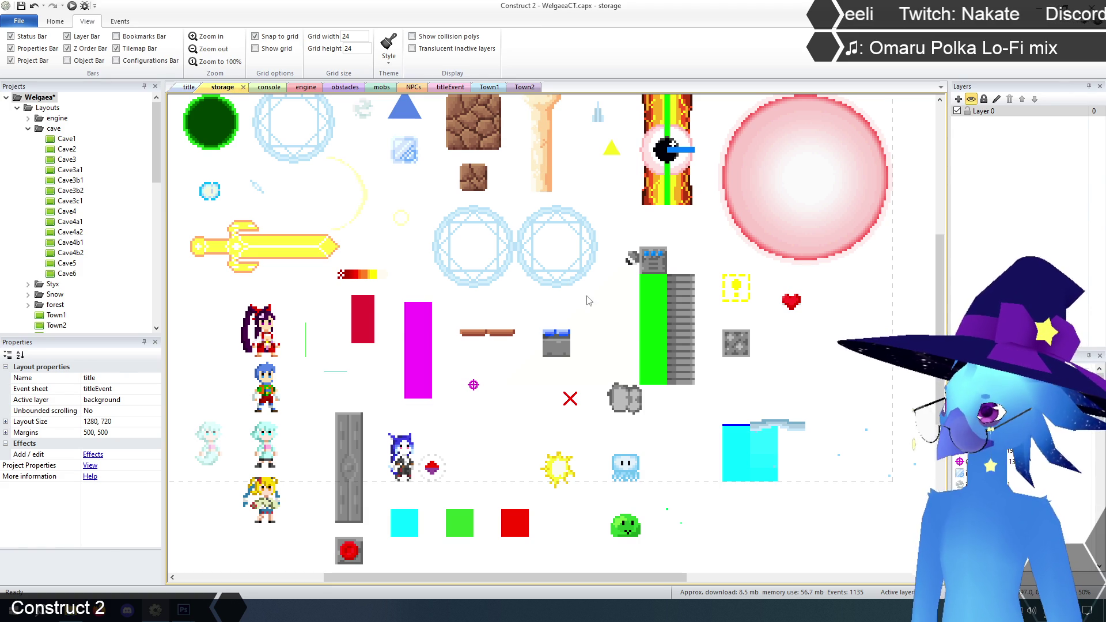
left_click(600, 320)
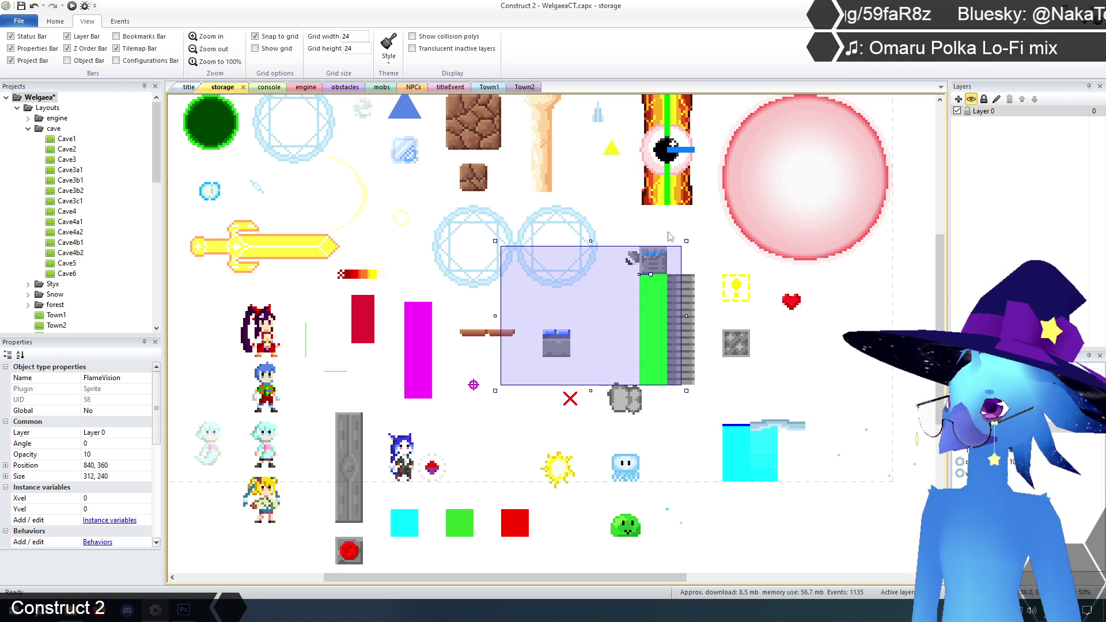
left_click(653, 269)
right_click(653, 263)
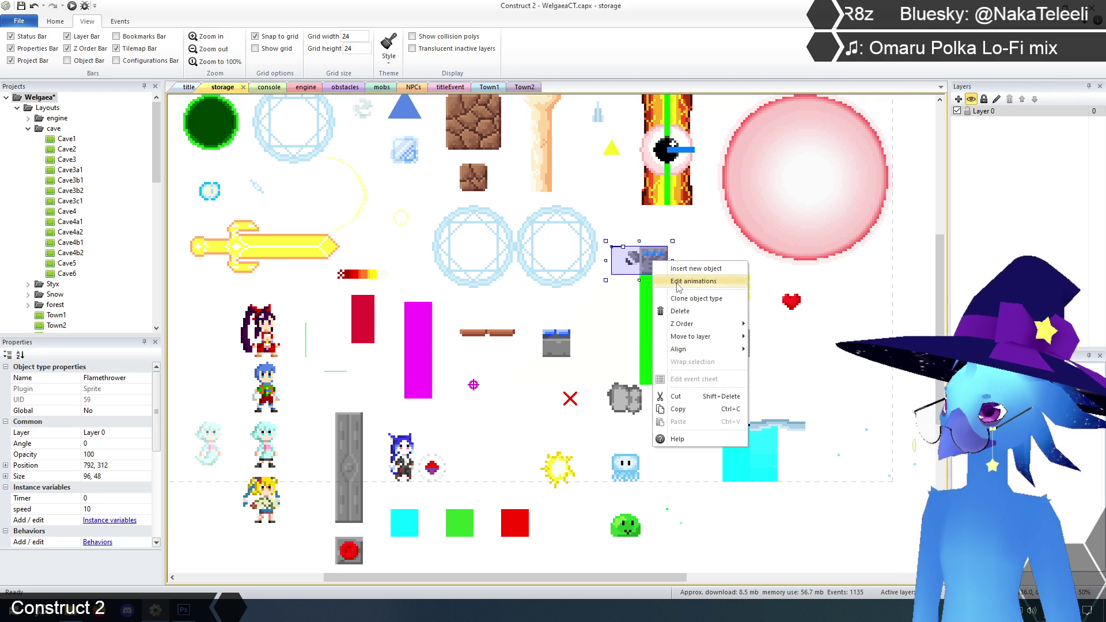
left_click(678, 281)
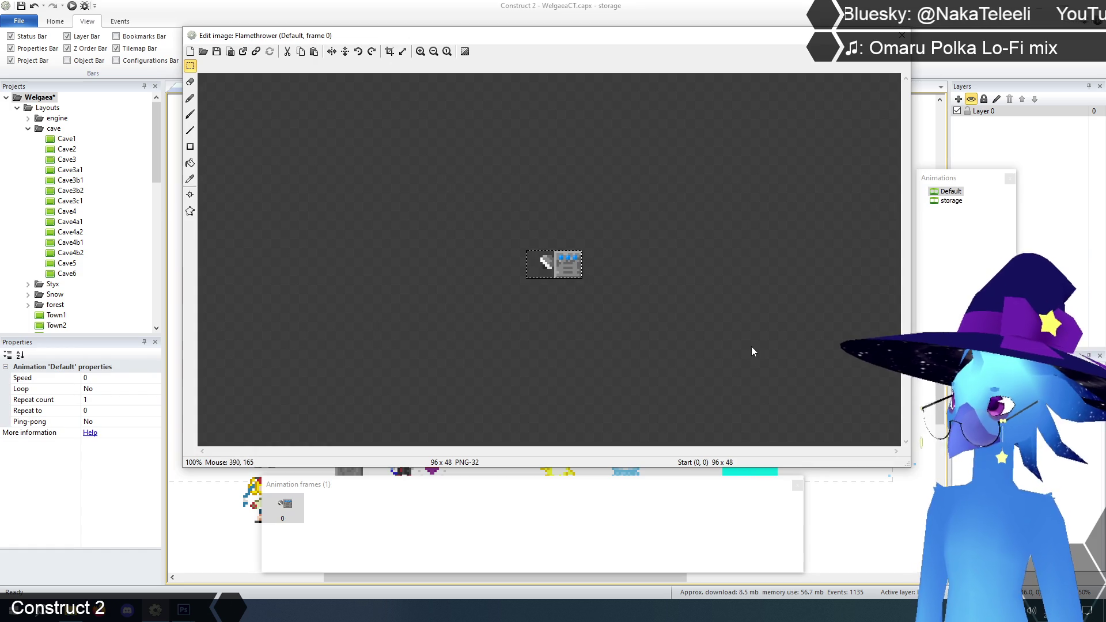
left_click(902, 35)
Open the FlameVision cone image zoomed in and paste the Flamethrower turret beside the cone.
left_click(592, 324)
double_click(620, 342)
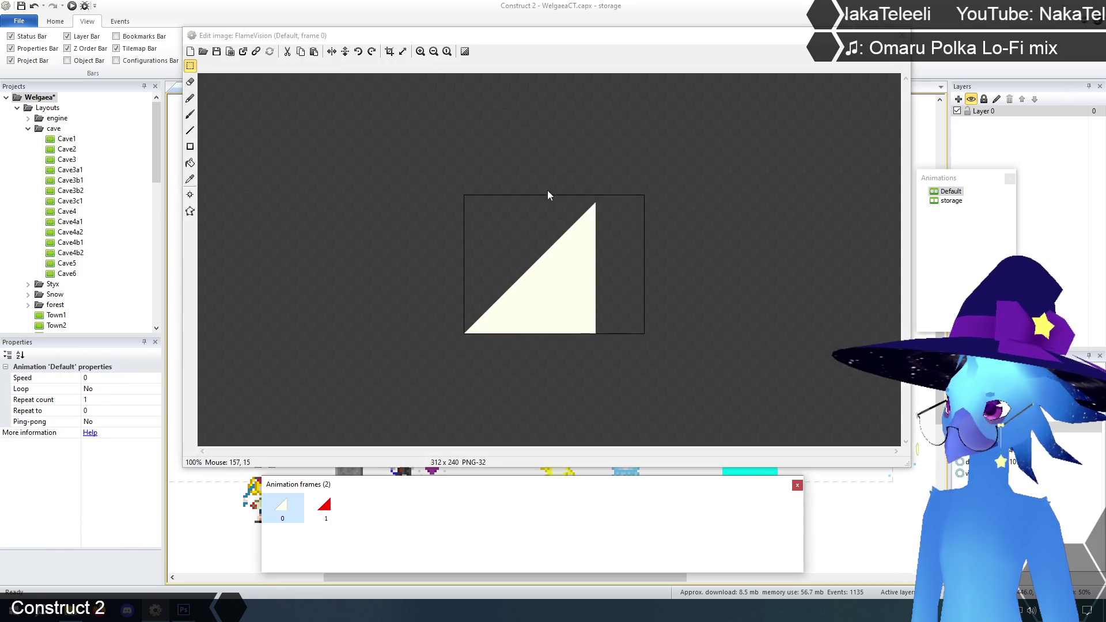
left_click(420, 52)
key("ctrl+v")
mouse_move(456, 164)
left_mouse_down()
mouse_move(678, 179)
mouse_move(701, 166)
left_mouse_up()
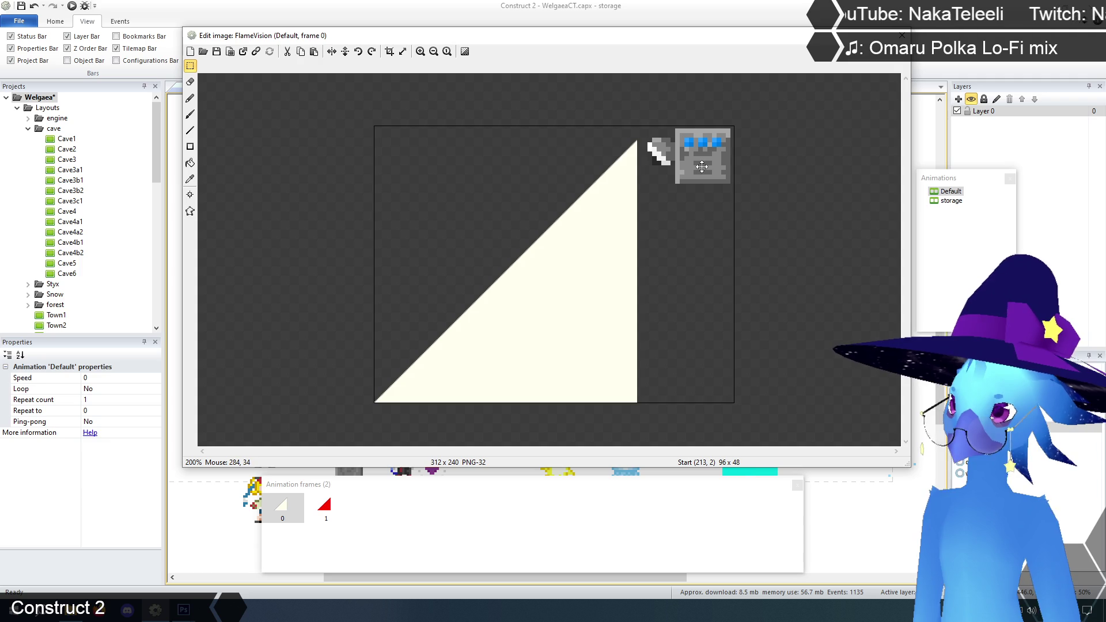
left_click(420, 52)
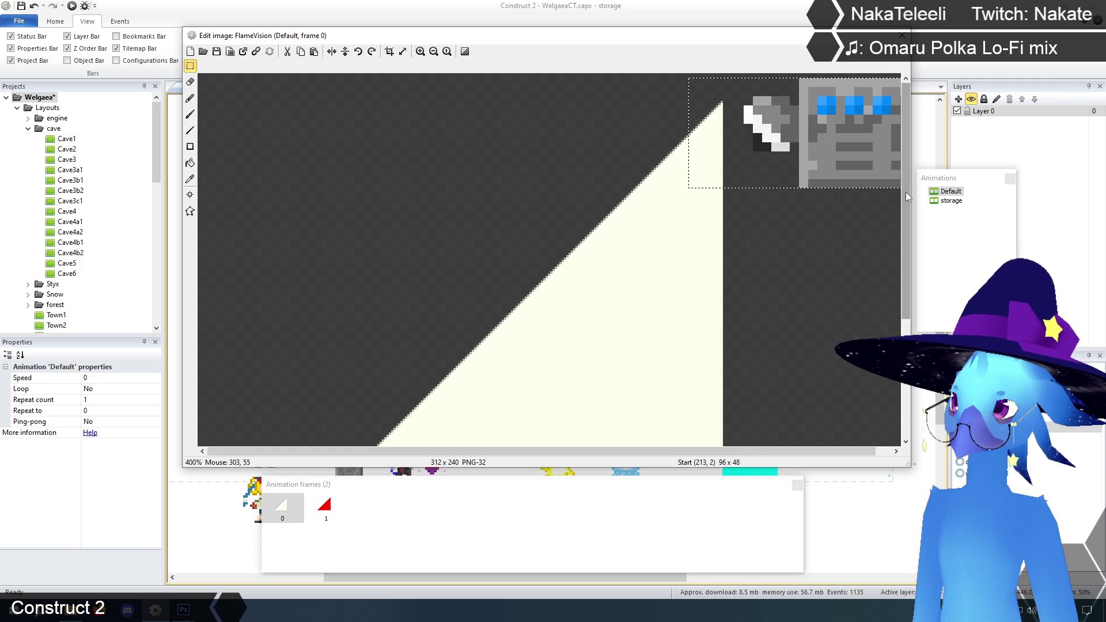
scroll(849, 142, "right", 2)
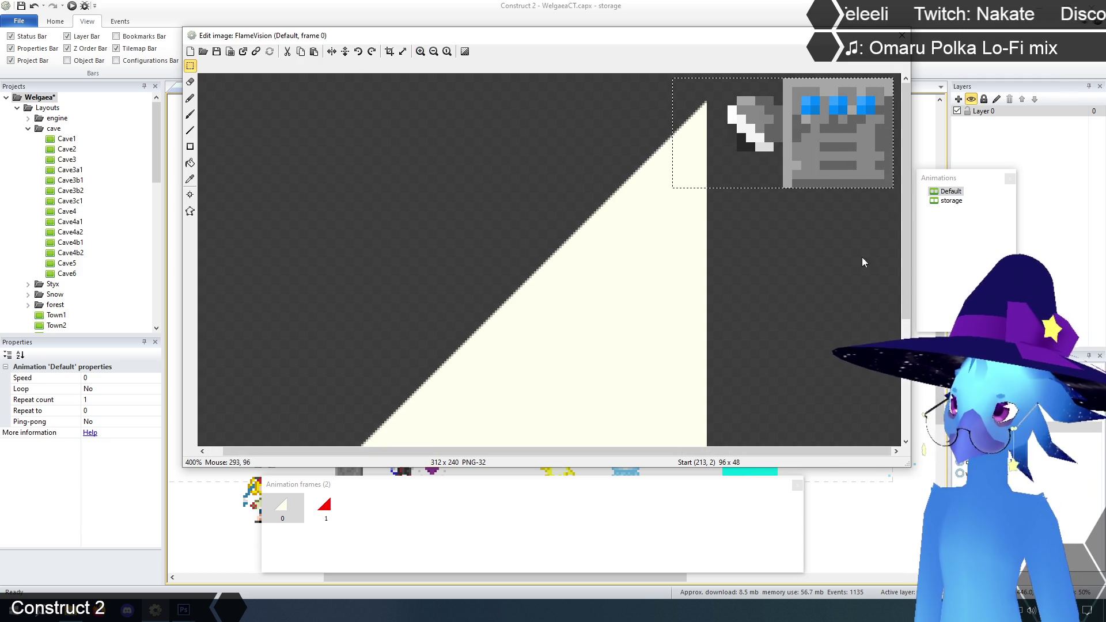
left_click_drag(849, 142, 857, 139)
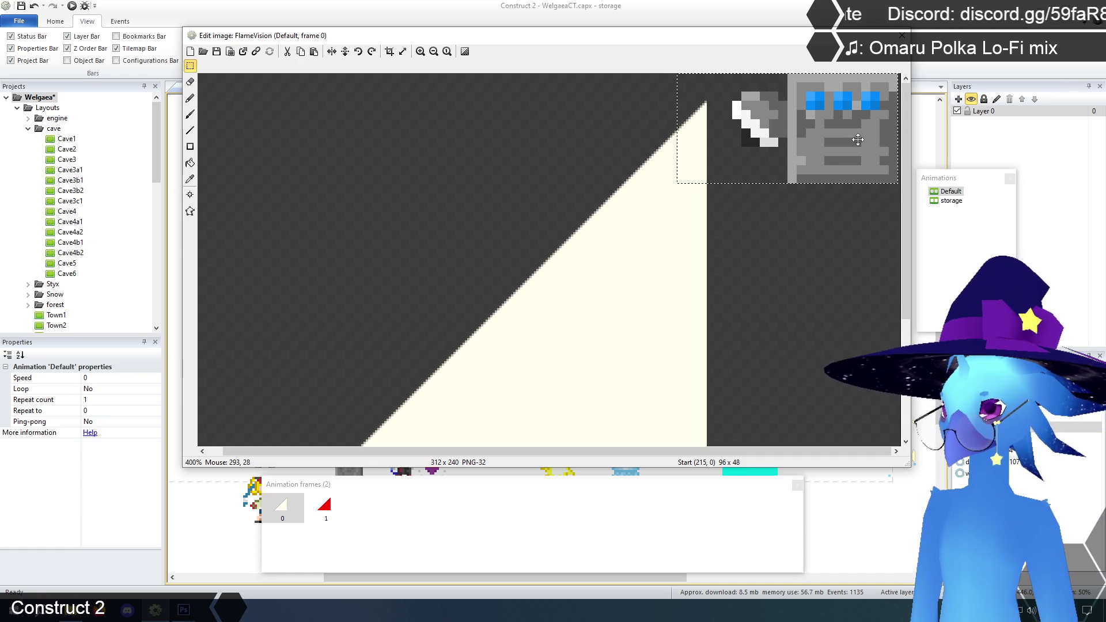
Nudge the pasted turret four pixels left so its nozzle lines up with the cone tip.
key("Left")
key("Left")
key("Left")
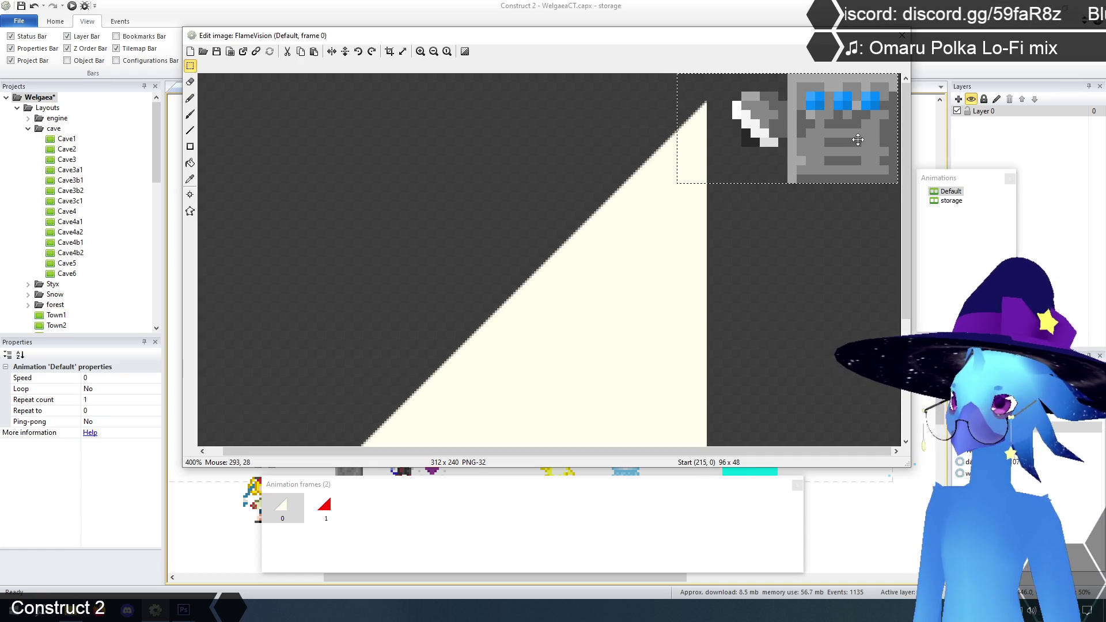
key("Left")
key("Left")
key("Left")
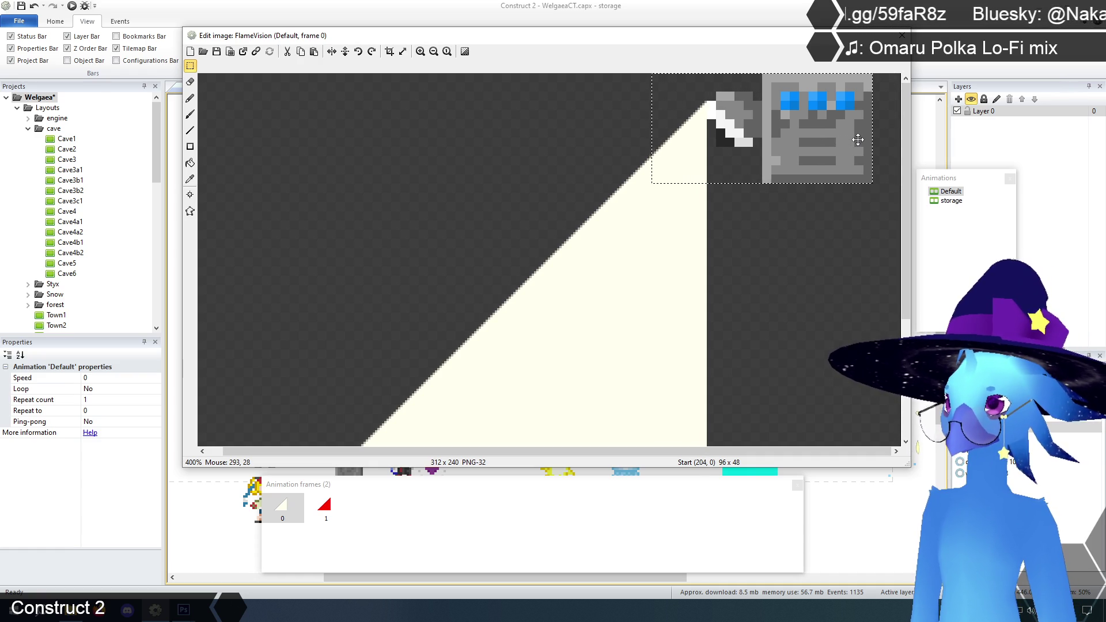
key("Left")
key("Left")
key("Left")
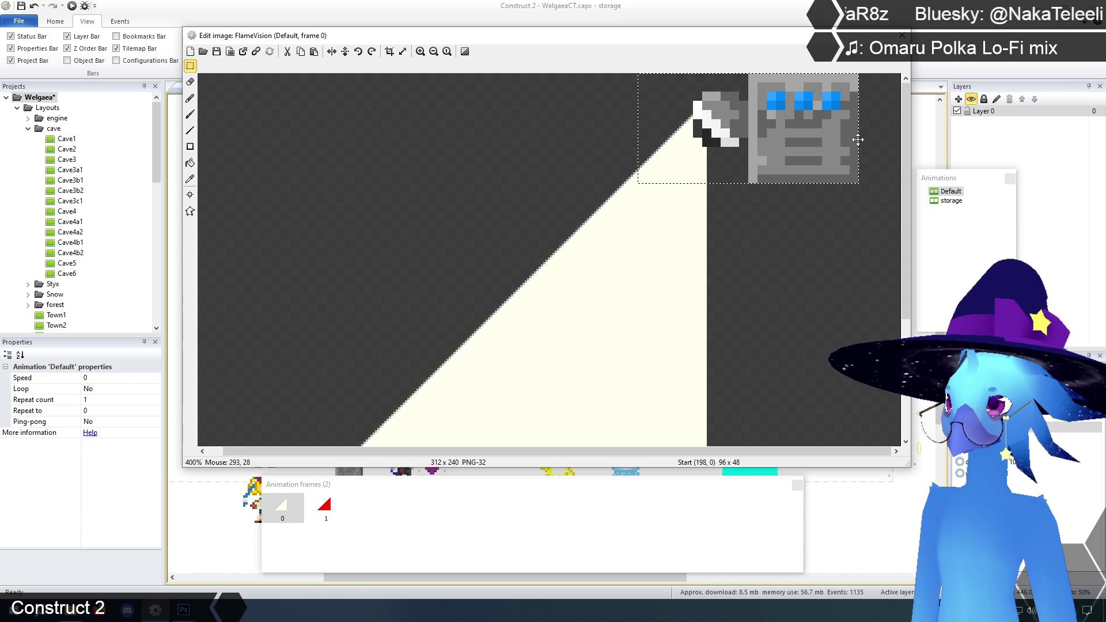
key("Left")
key("Left")
key("Left")
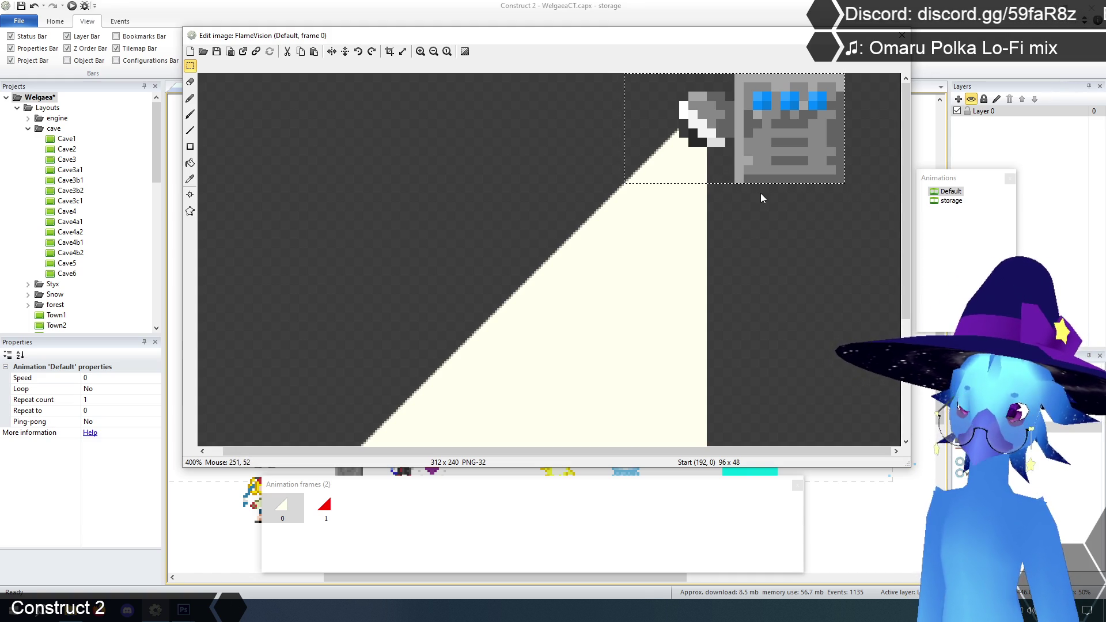
left_click(772, 247)
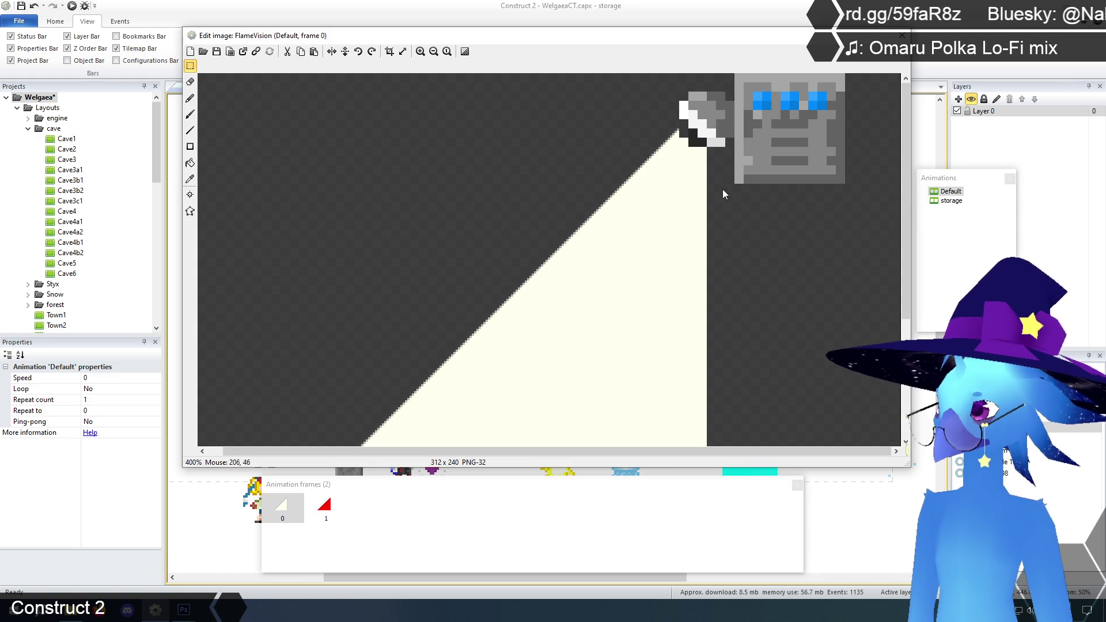
Erase the turret body and stray white pixels at the cone tip, then select red frame 1.
left_click_drag(714, 49, 707, 45)
key("Delete")
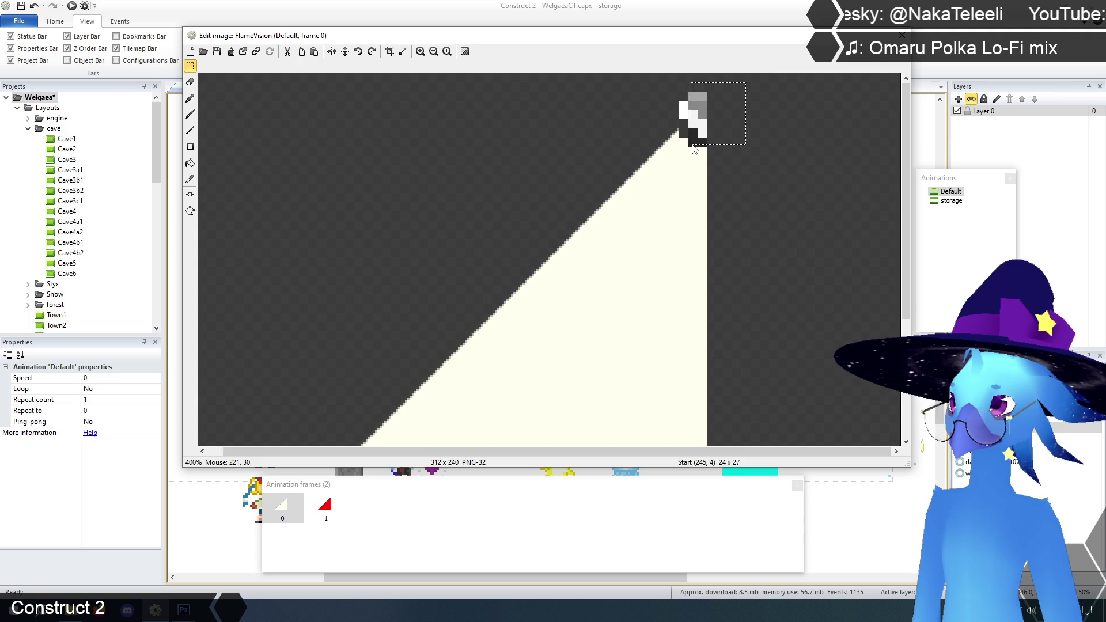
key("Delete")
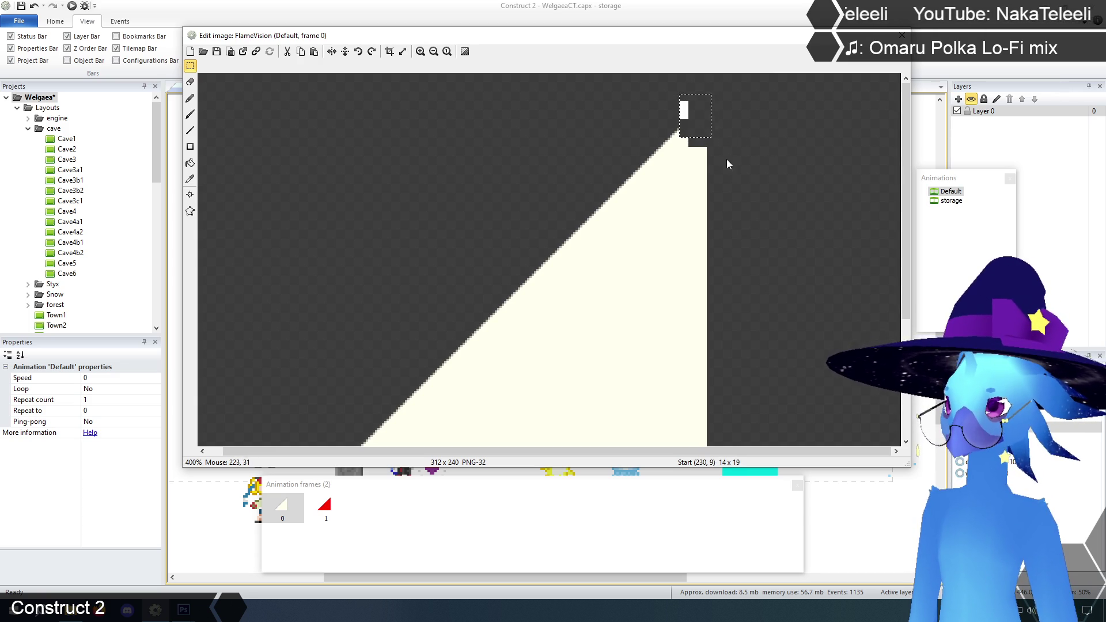
key("Delete")
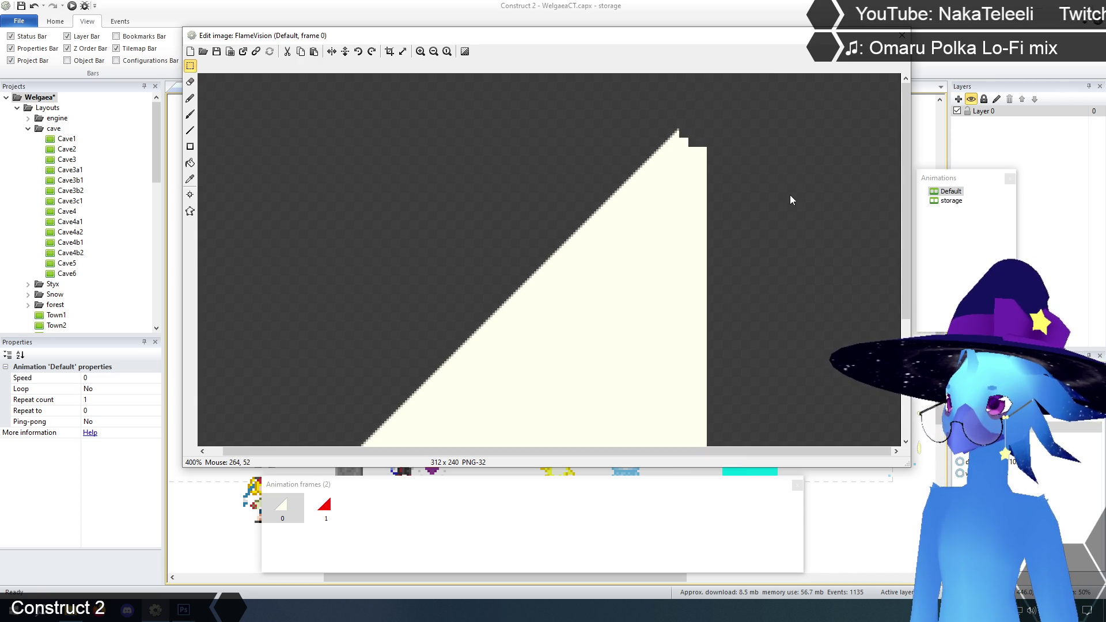
left_click(318, 506)
left_click(386, 261)
Paste the turret into the red frame and nudge it four pixels left onto the cone tip.
key("ctrl+v")
mouse_move(427, 134)
left_mouse_down()
mouse_move(771, 185)
mouse_move(835, 154)
mouse_move(838, 132)
left_mouse_up()
key("Left")
key("Left")
key("Left")
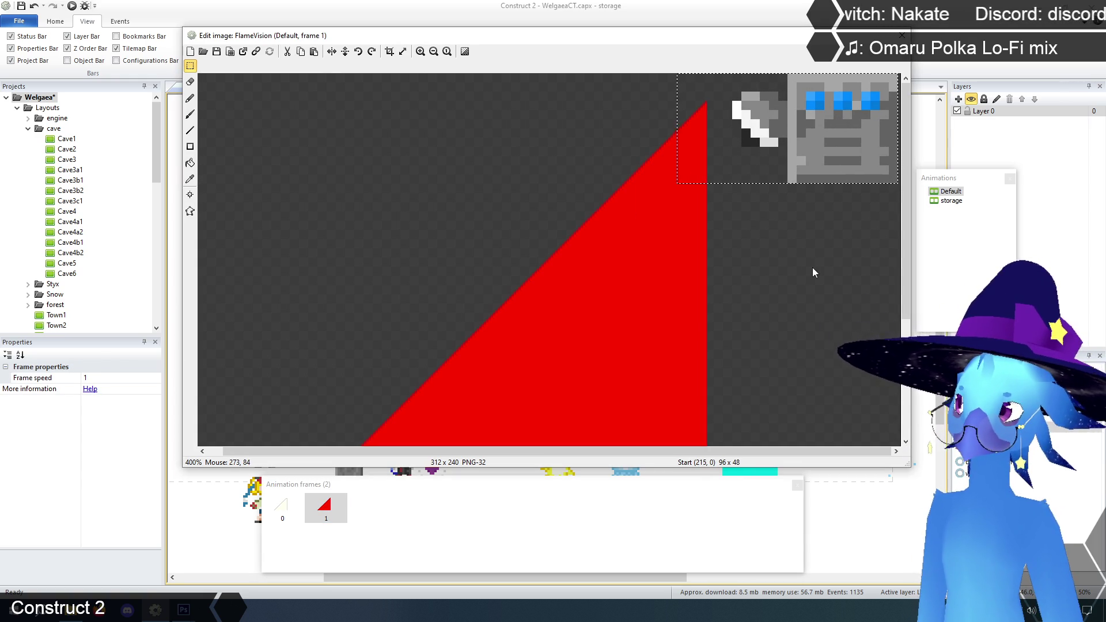
key("Left")
key("Left")
key("Left")
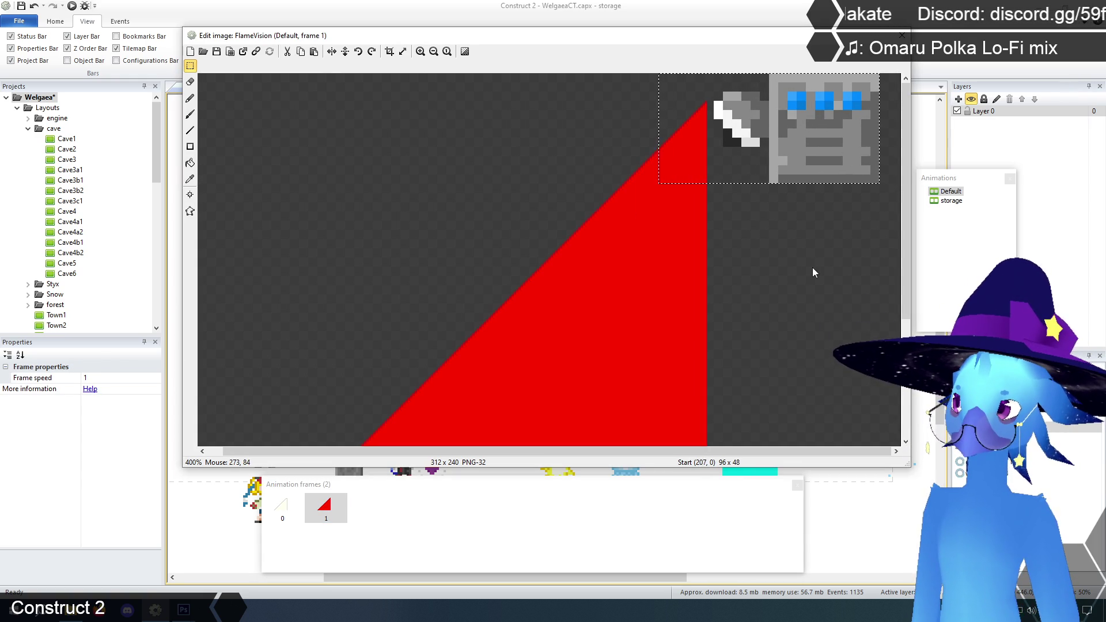
key("Left")
key("Left")
key("Left")
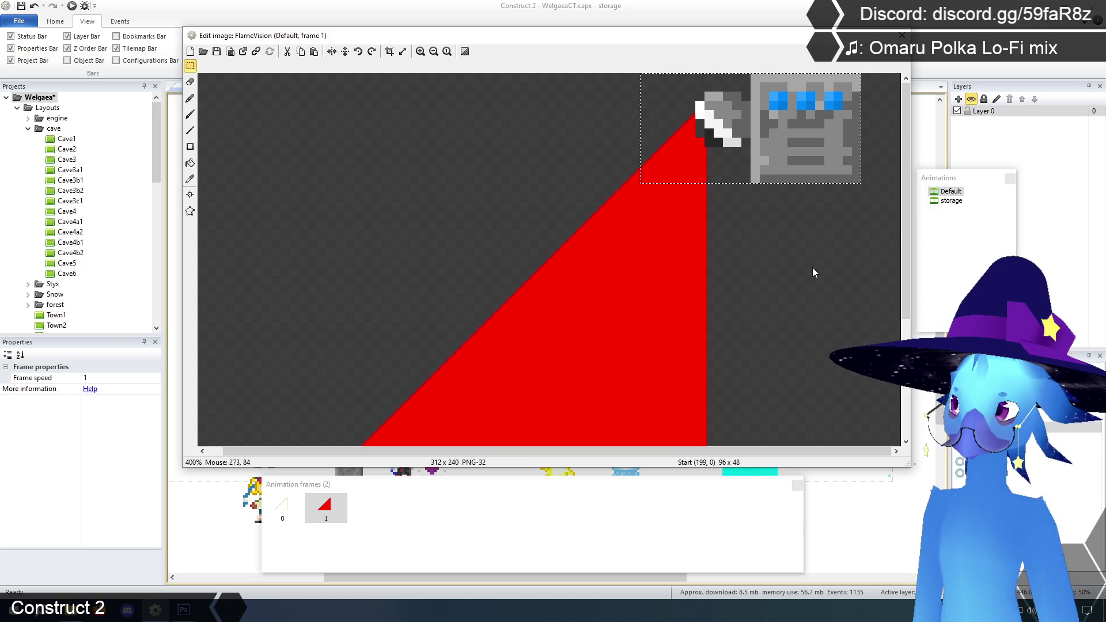
key("Left")
key("Left")
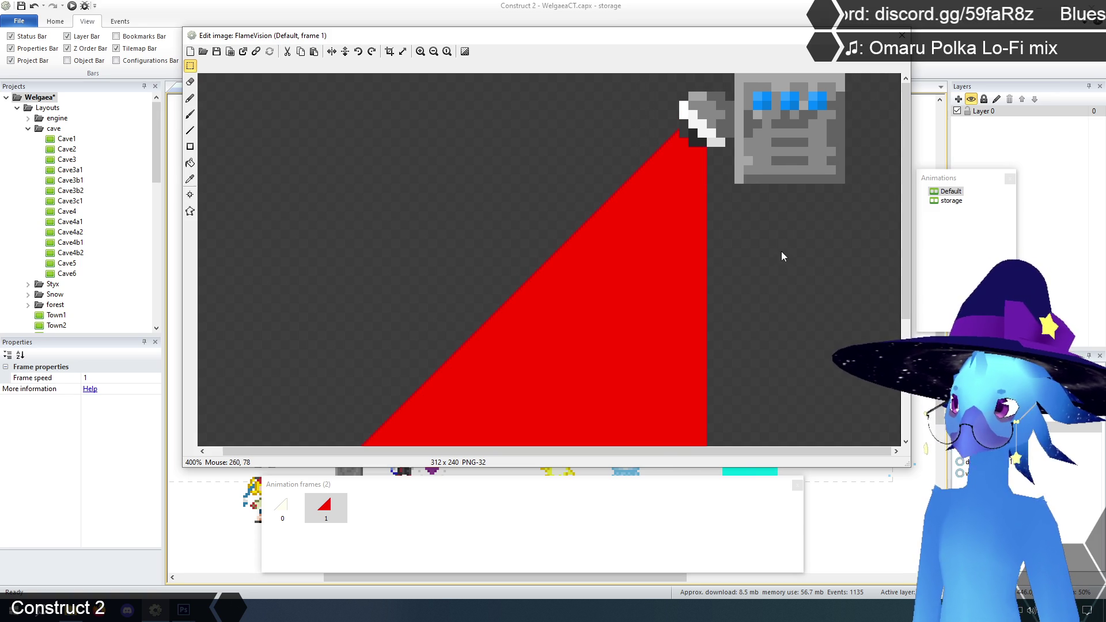
Delete the turret and leftover tip pixels, reselect frame 0, and close the image editor.
left_click_drag(864, 216, 728, 53)
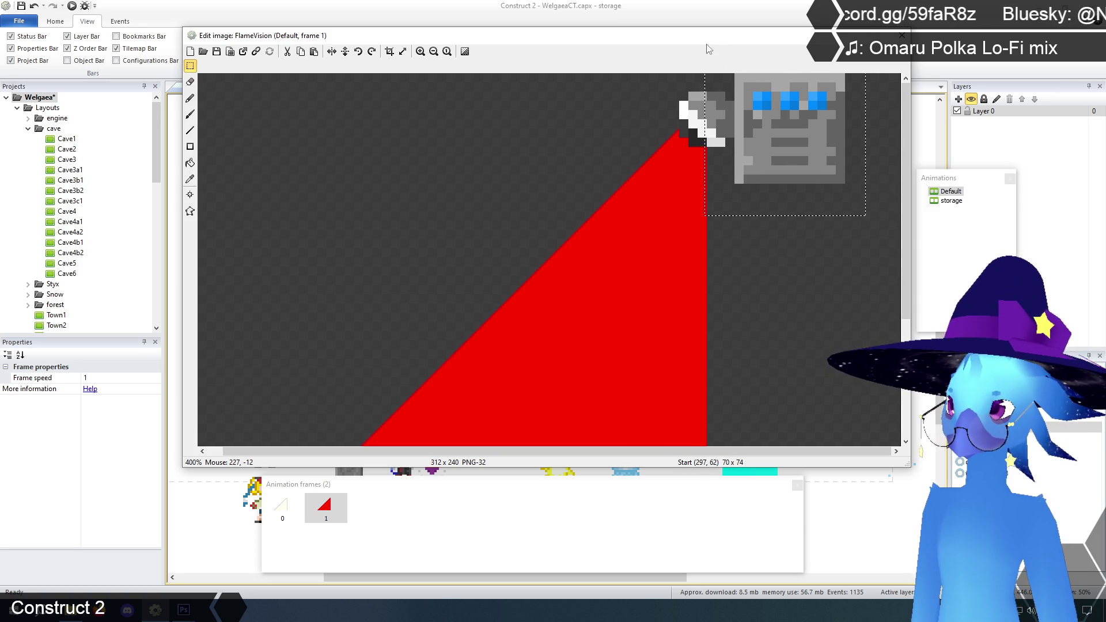
key("Delete")
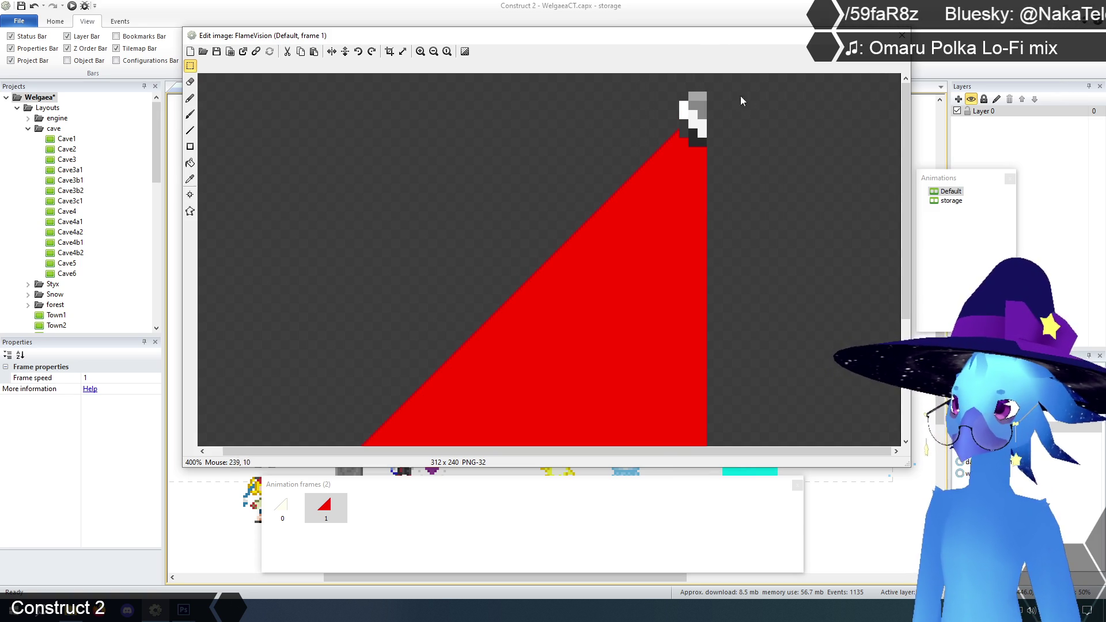
left_click_drag(718, 101, 691, 145)
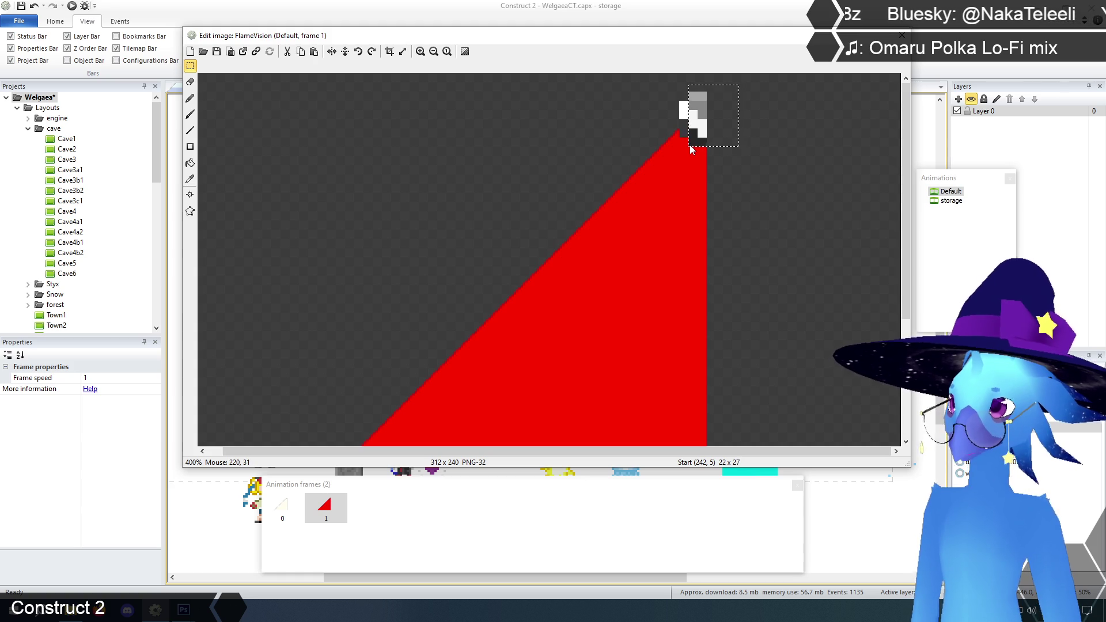
key("Delete")
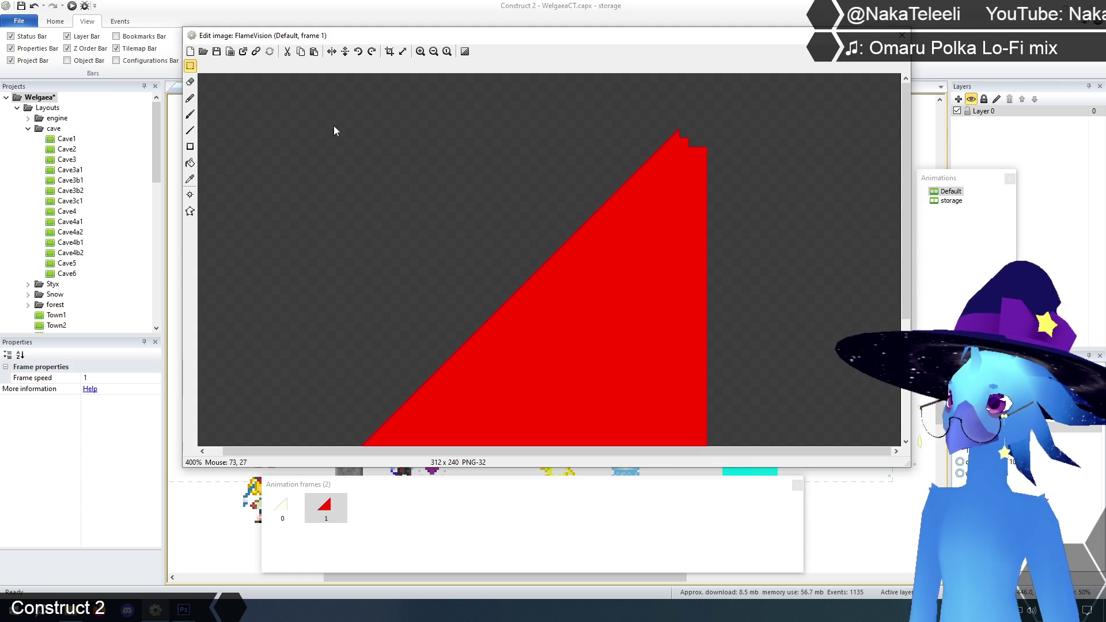
left_click(281, 507)
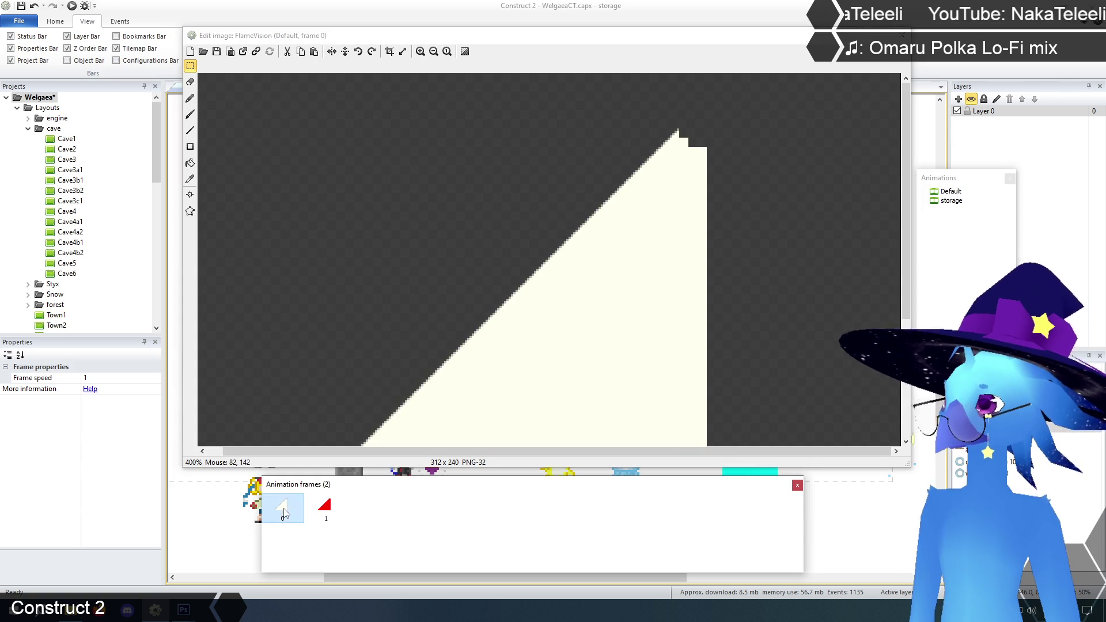
key("Escape")
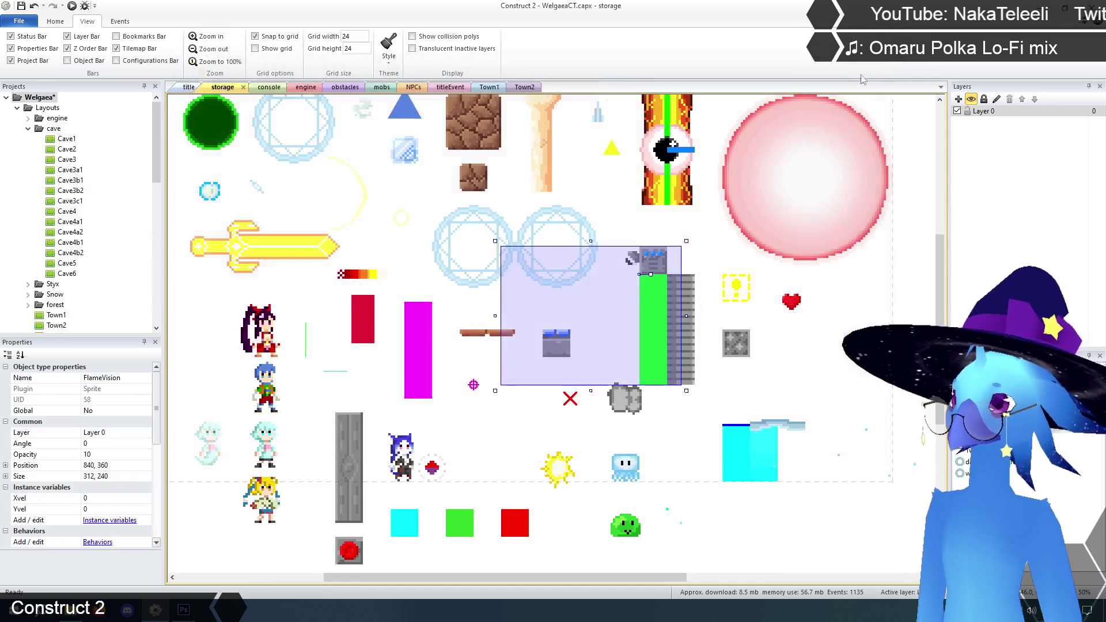
left_click(588, 190)
Preview the game from the title layout and walk in and out of Ruto Village toward the tower.
left_click(188, 89)
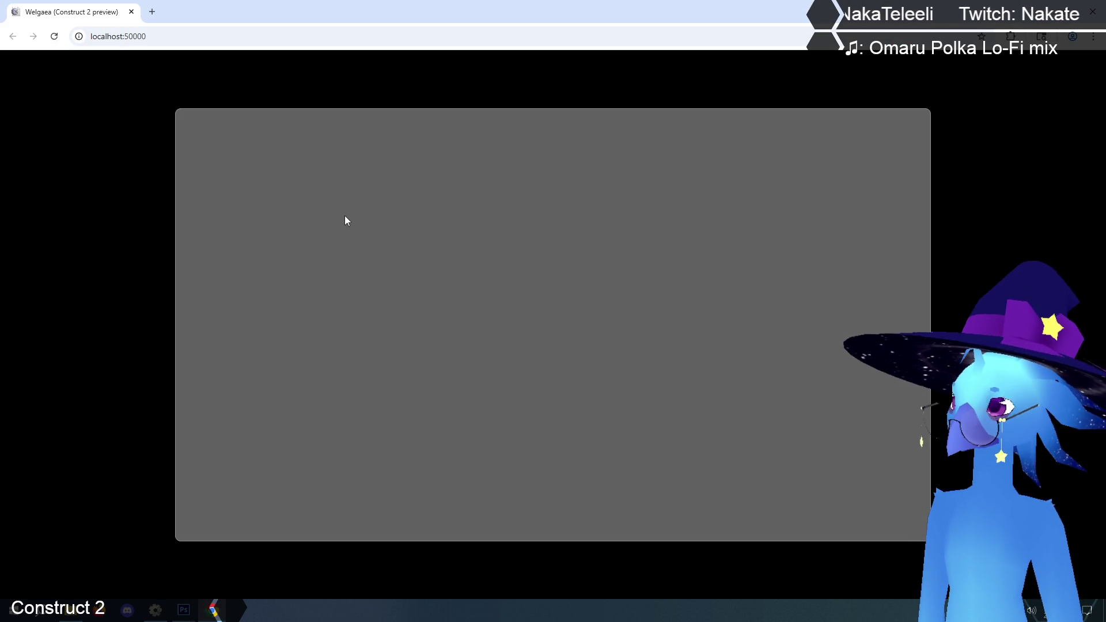
key("Return")
key("Return")
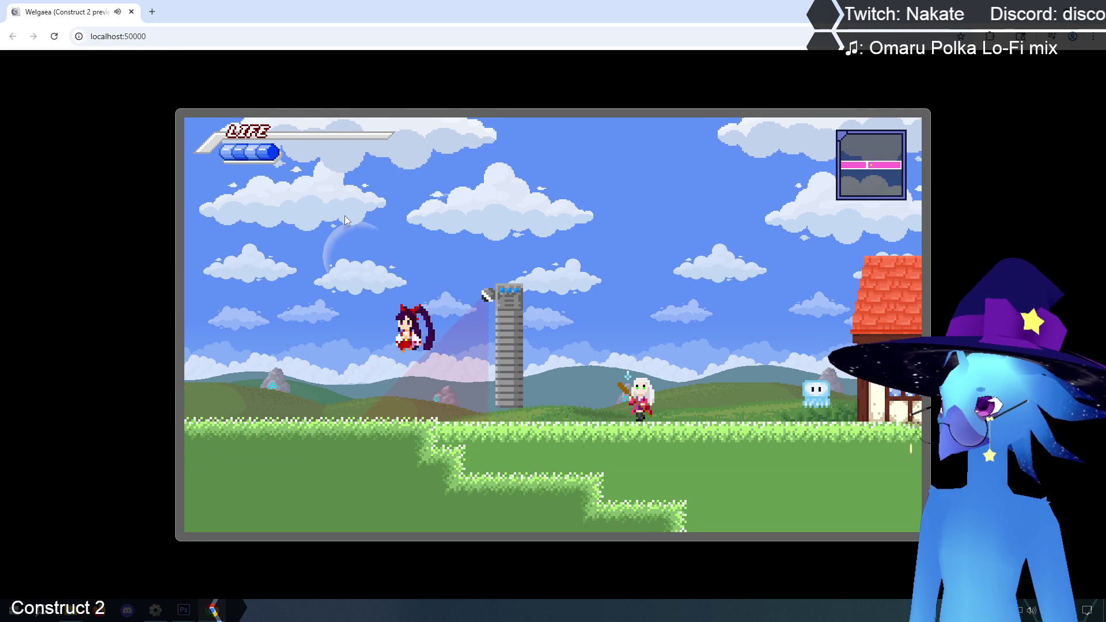
key("Right")
key("Left")
key("Right")
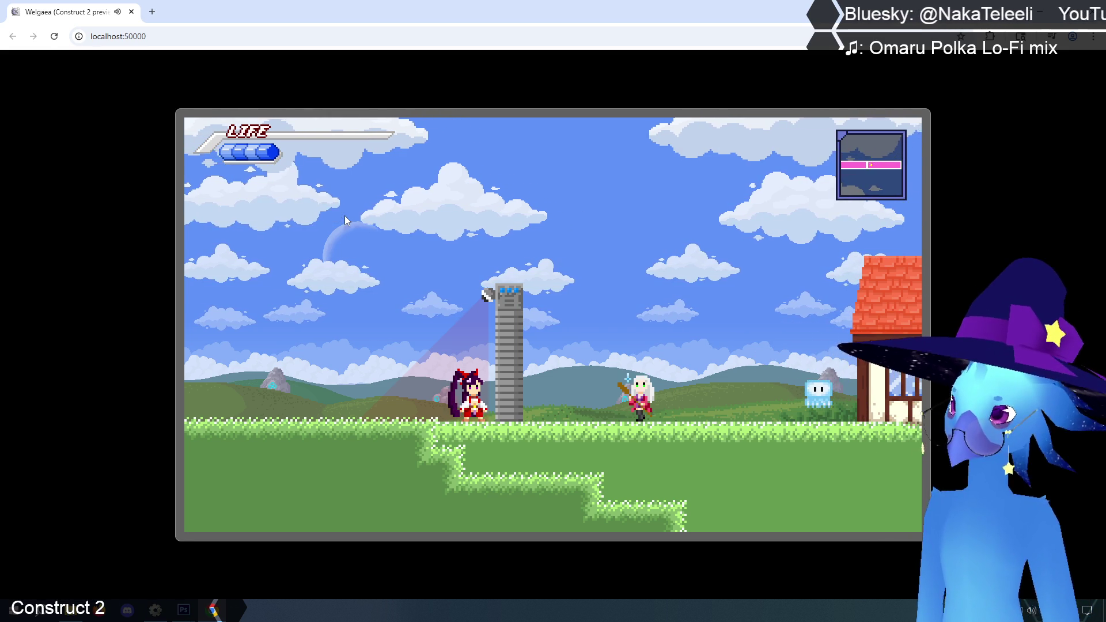
key("Left")
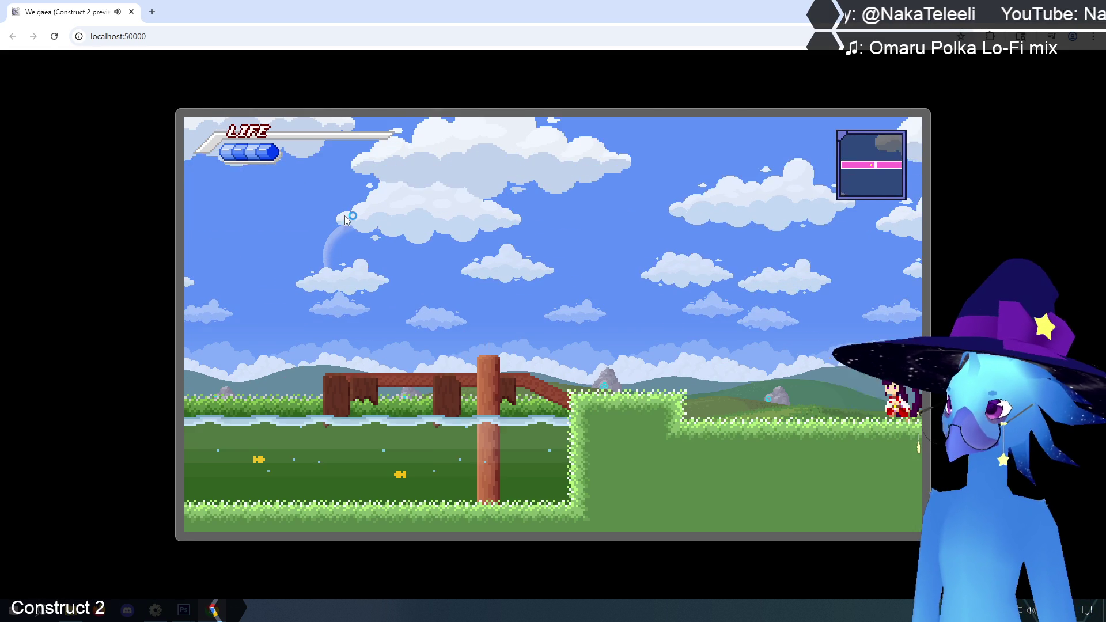
key("Right")
key("Left")
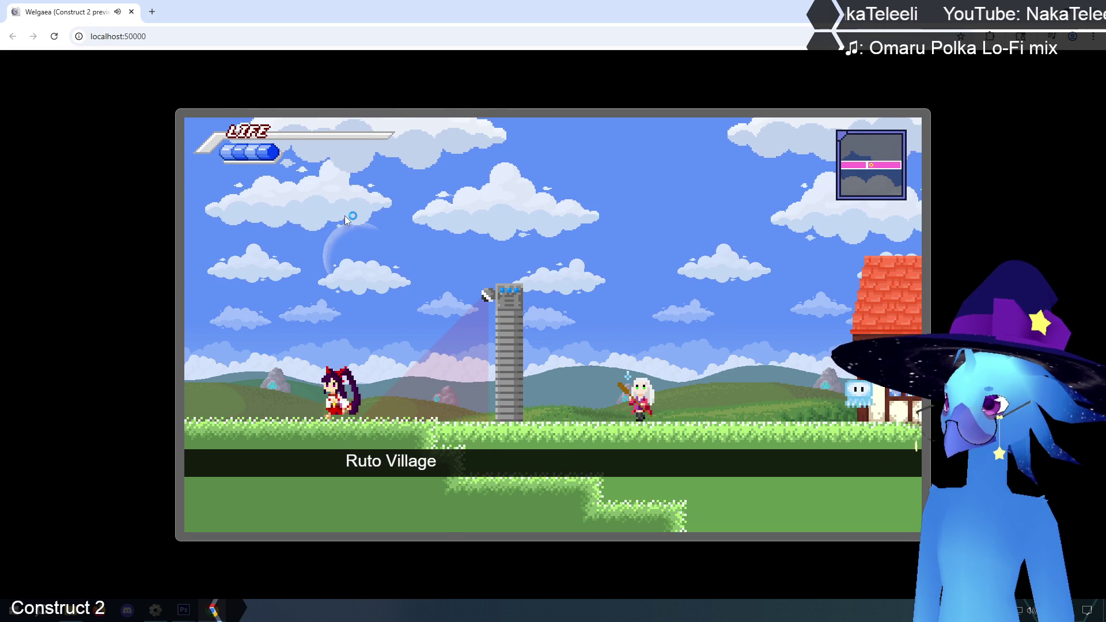
key("Right")
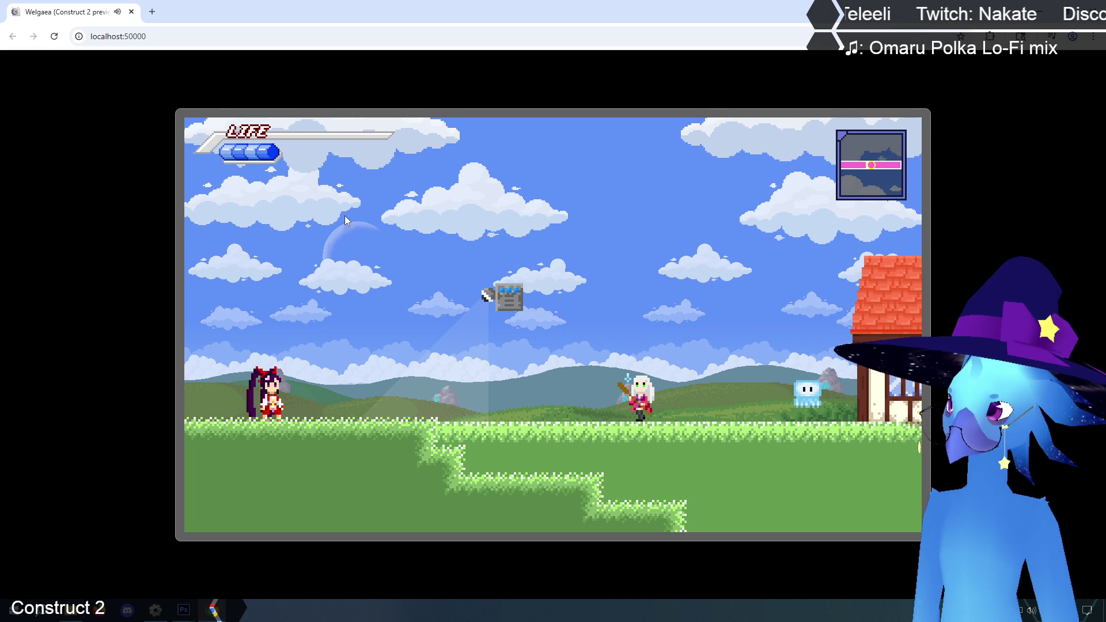
key("Left")
key("Right")
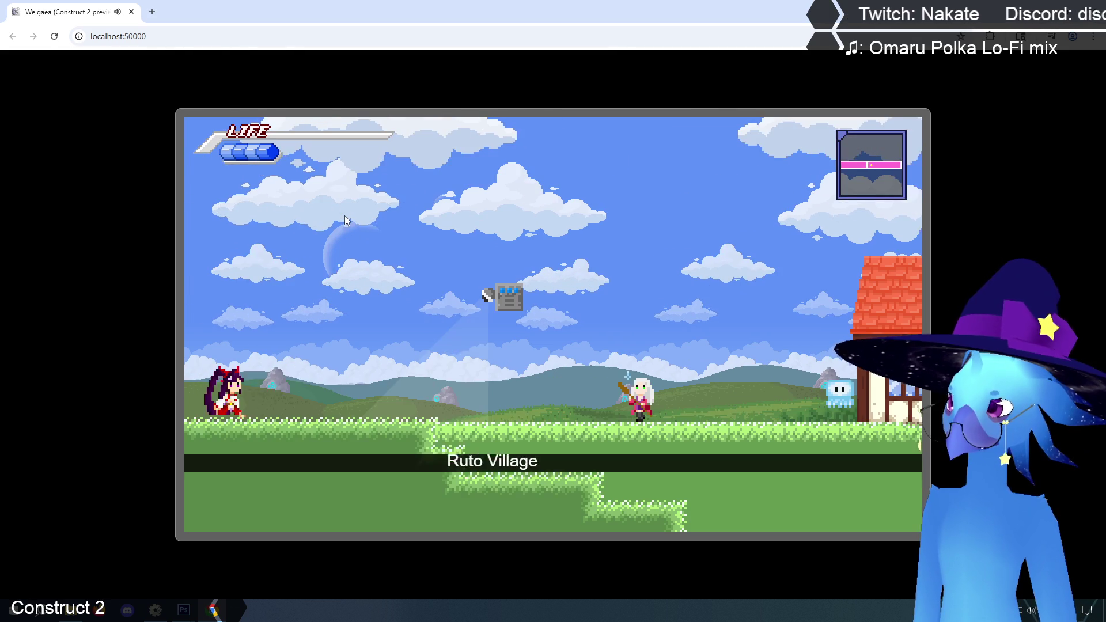
key("Left")
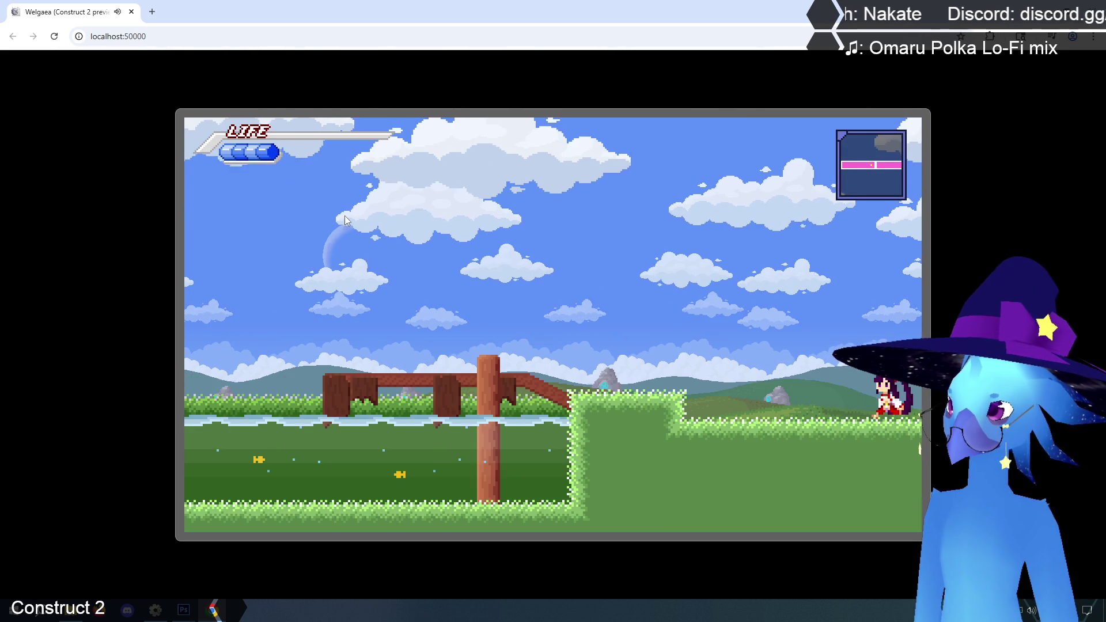
key("Right")
key("Left")
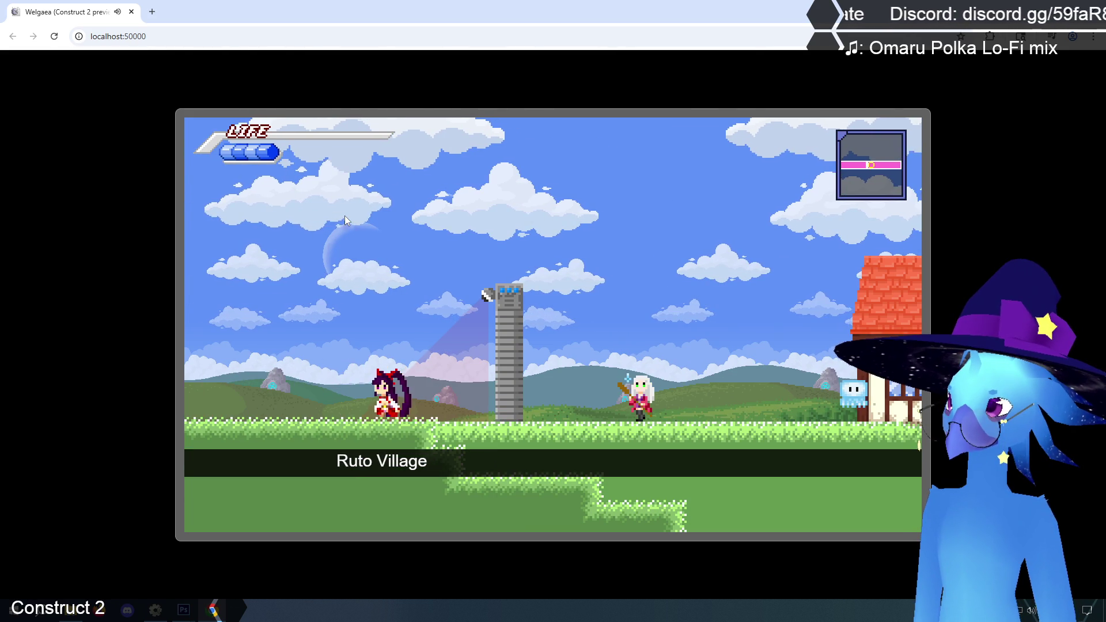
key("Right")
key("Right")
Jump onto and around the tower to check the vision cone, then close the preview and open the console event sheet.
key("Up")
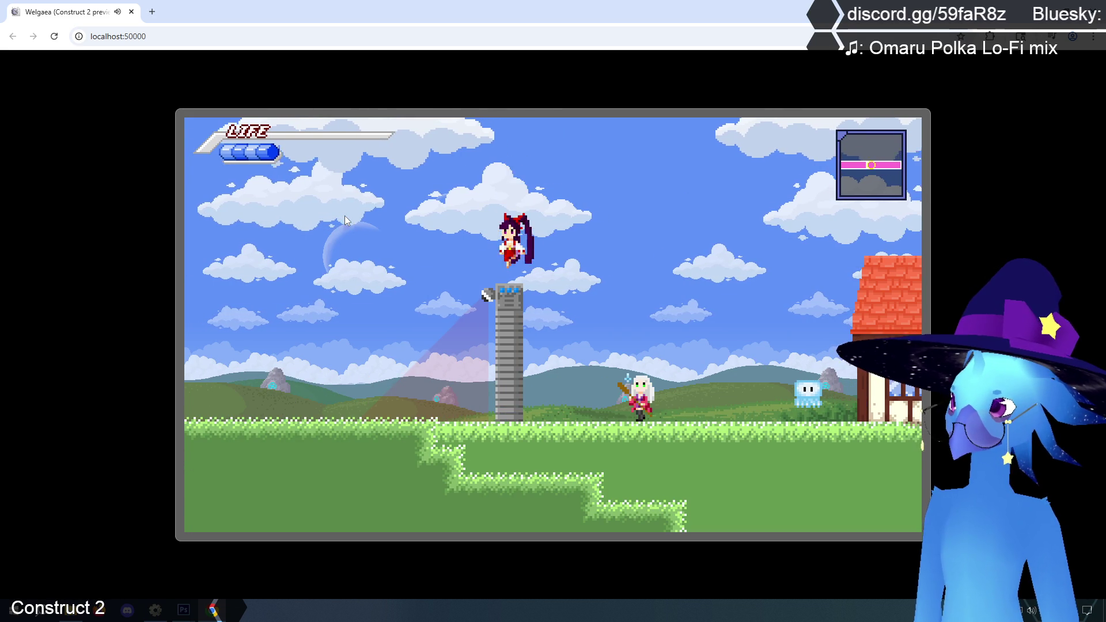
key("Left")
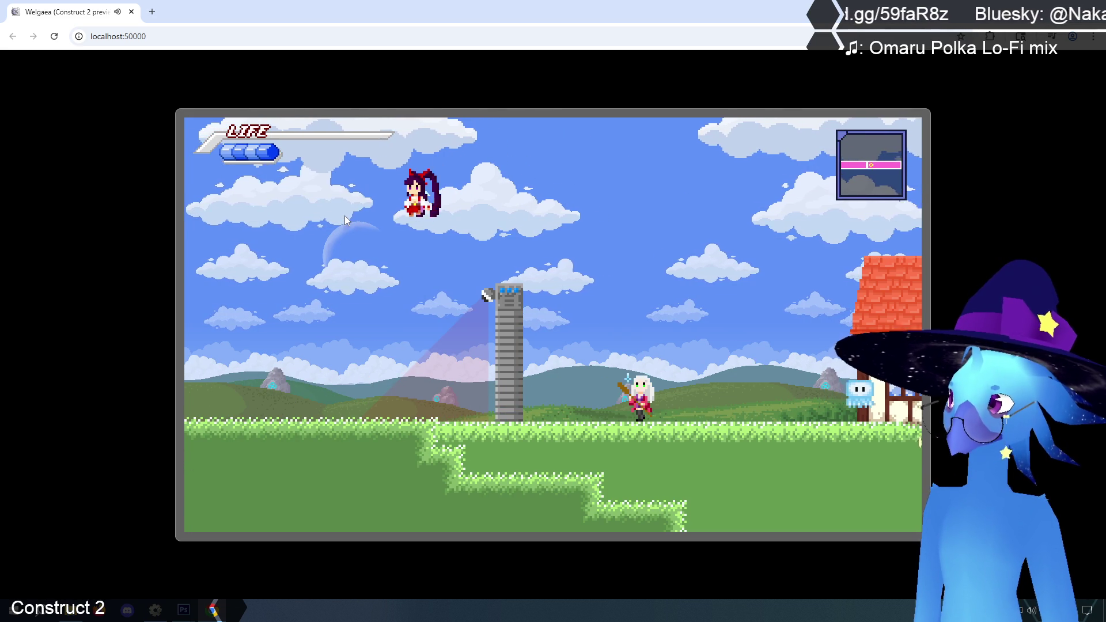
key("Right")
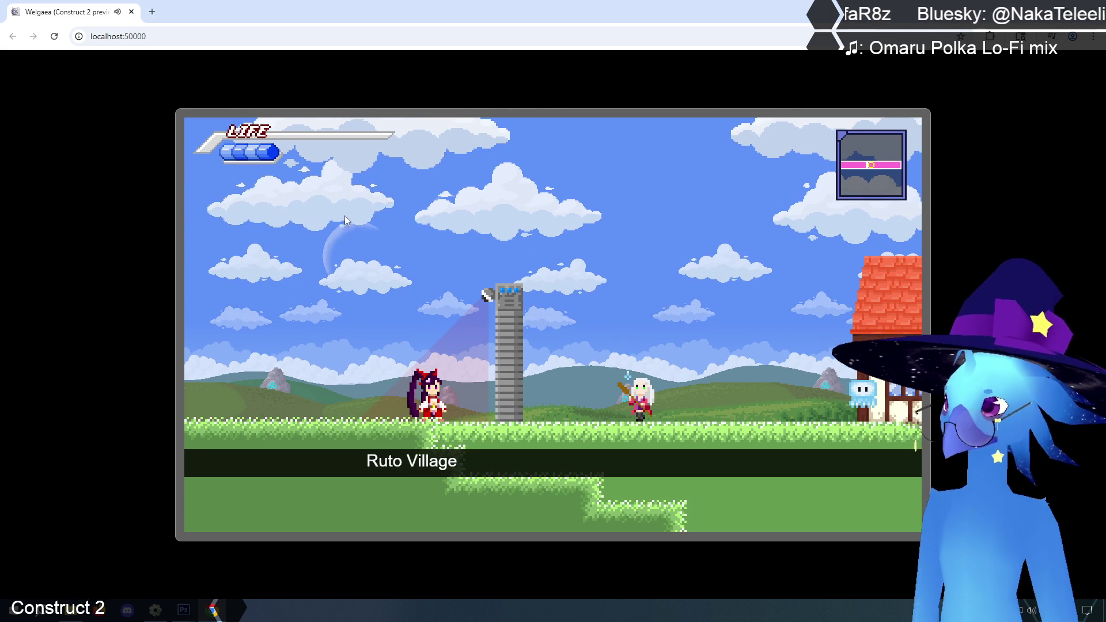
key("Left")
key("Right")
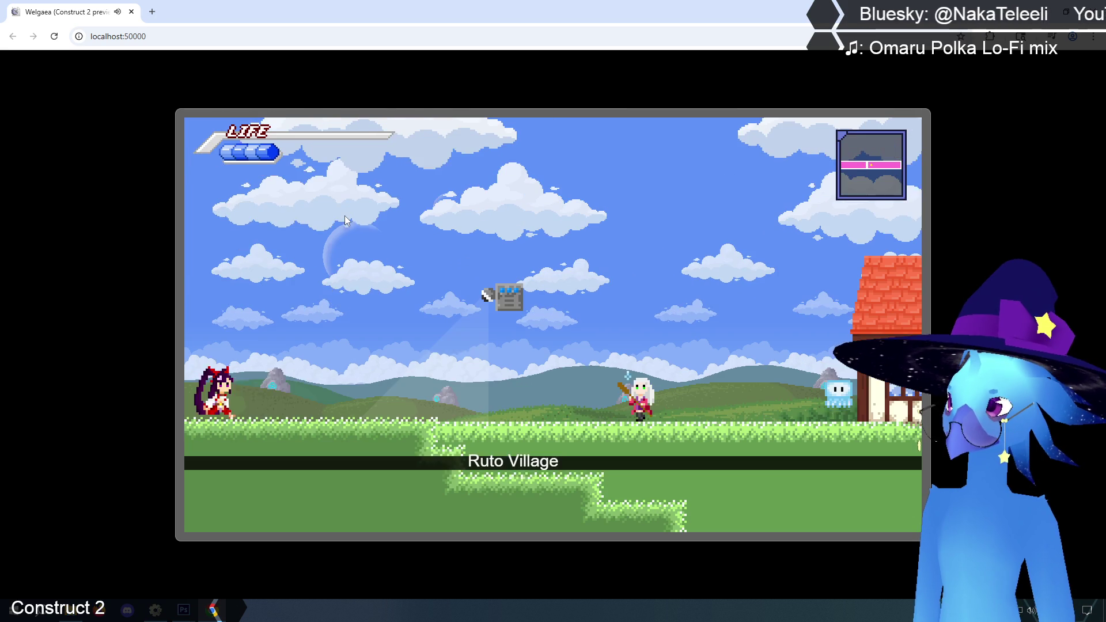
key("Up")
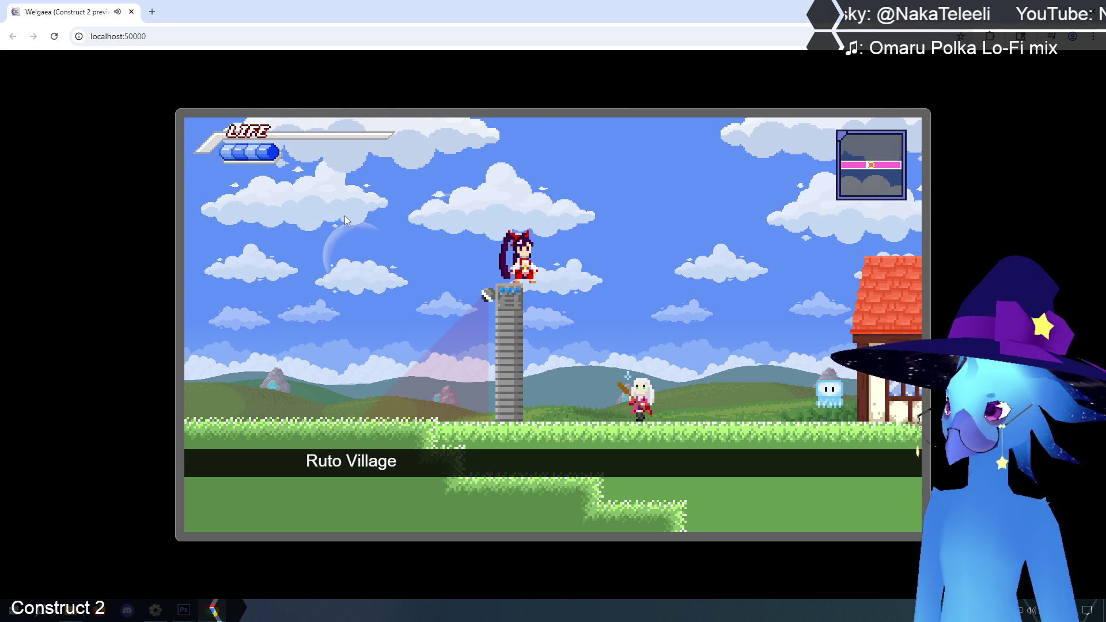
key("Up")
key("Left")
key("Right")
key("Right")
key("Up")
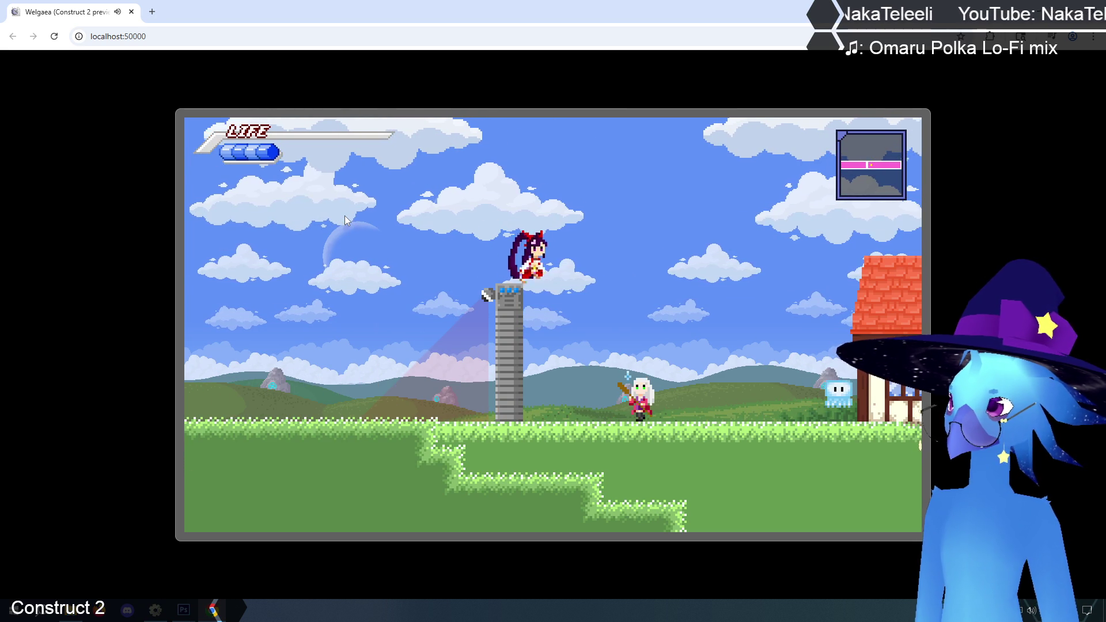
key("Up")
key("Left")
key("Left")
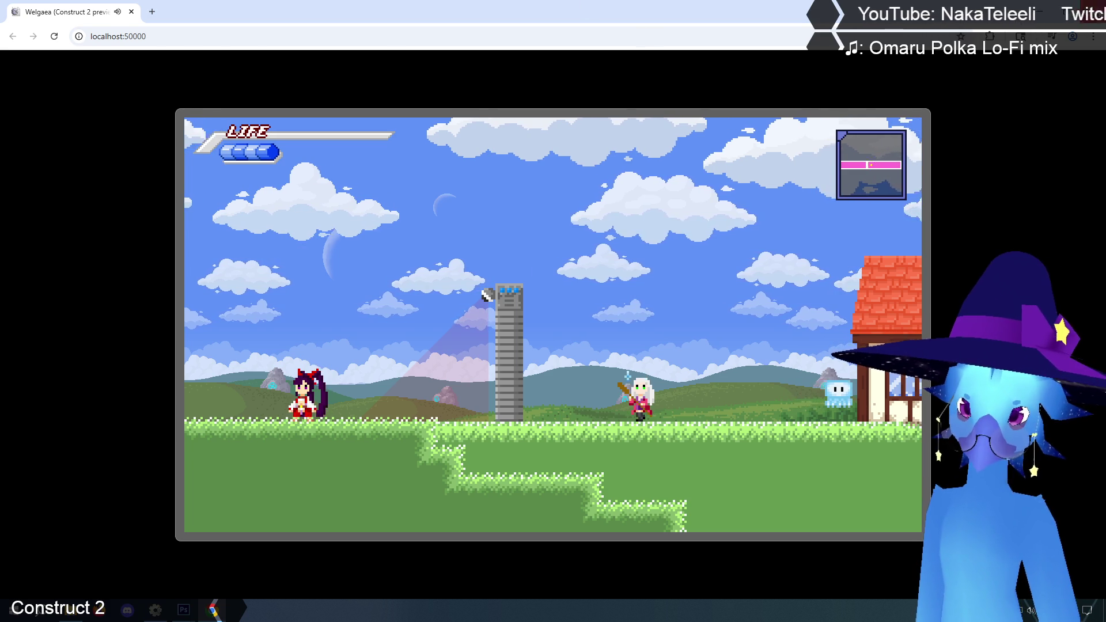
key("ctrl+w")
left_click(269, 88)
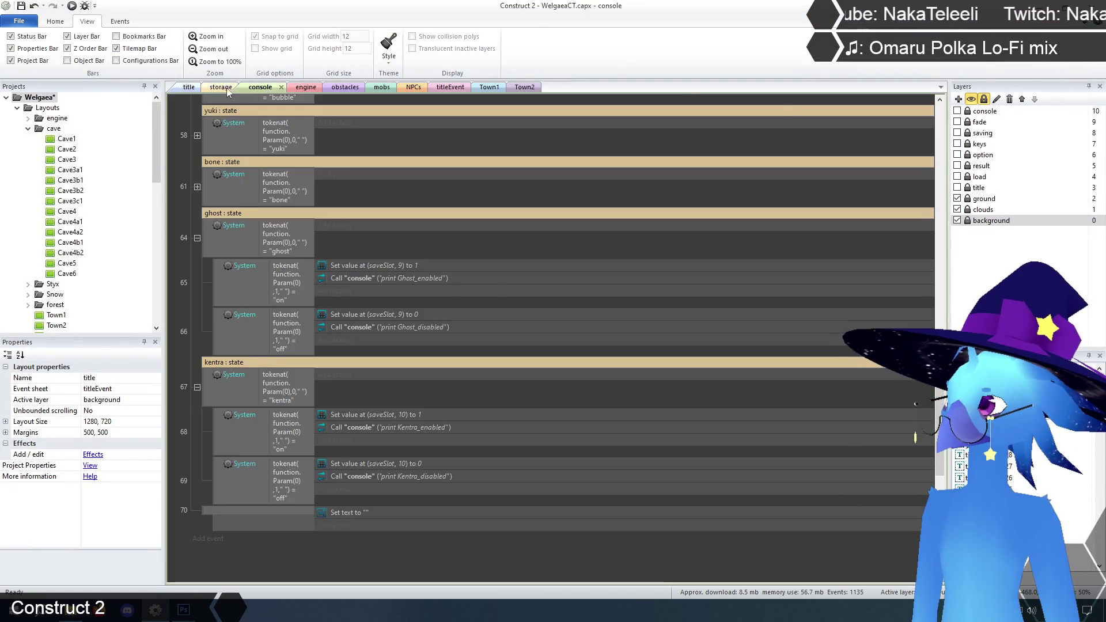
On the storage layout, sample the red from the Switch sprite's image with the Color picker.
left_click(222, 86)
scroll(749, 397, "down", 3)
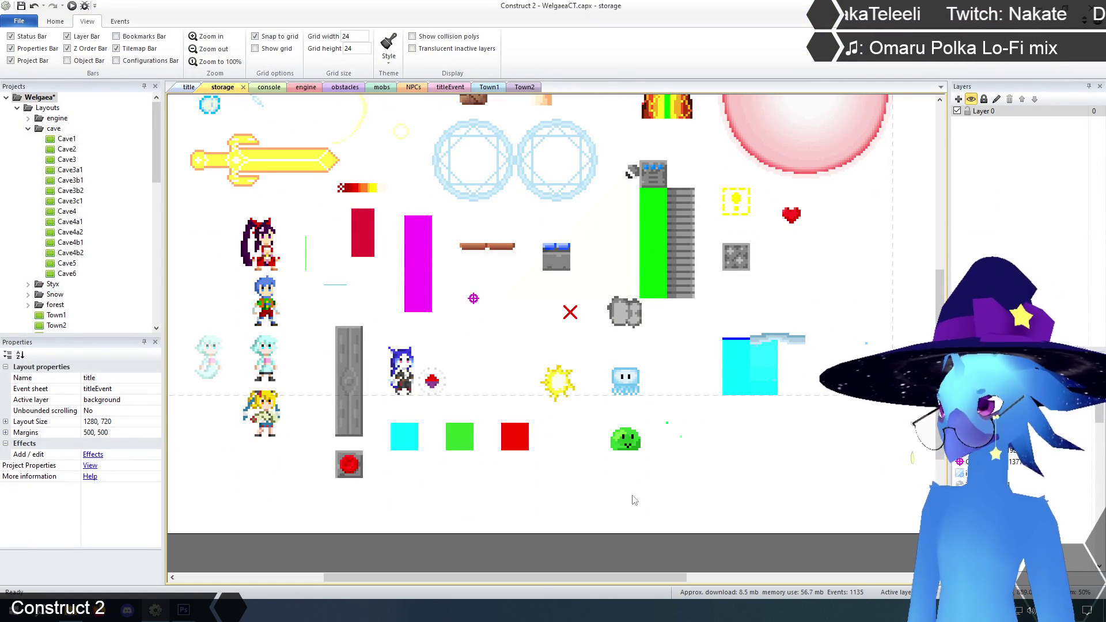
scroll(535, 521, "up", 1)
left_click(346, 492)
right_click(345, 492)
left_click(380, 321)
left_click(420, 51)
left_click(420, 51)
left_click(420, 51)
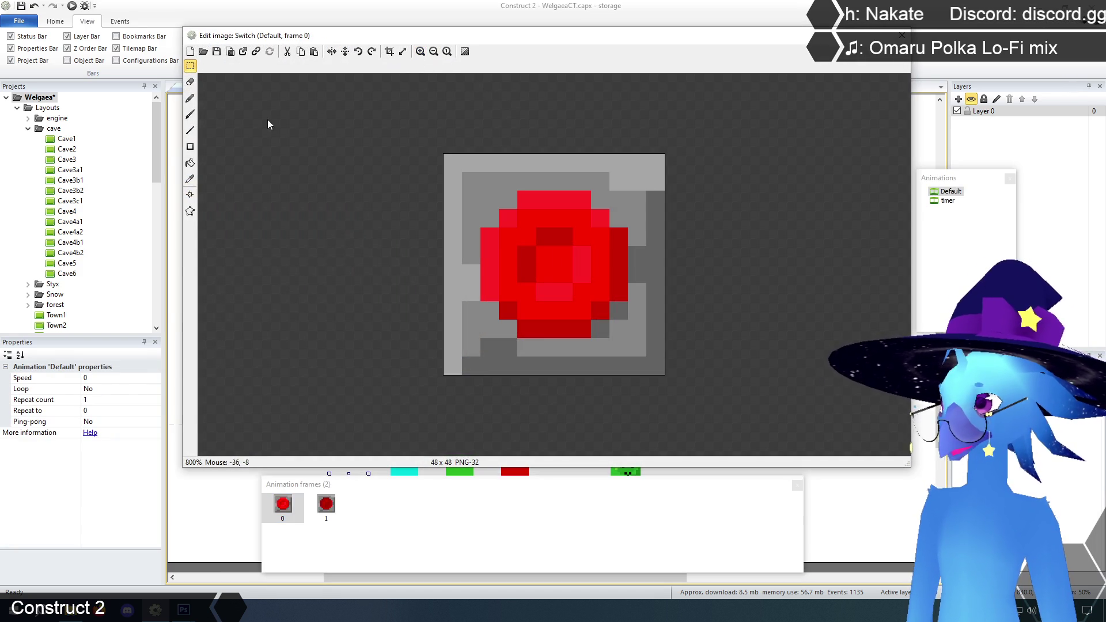
left_click(190, 179)
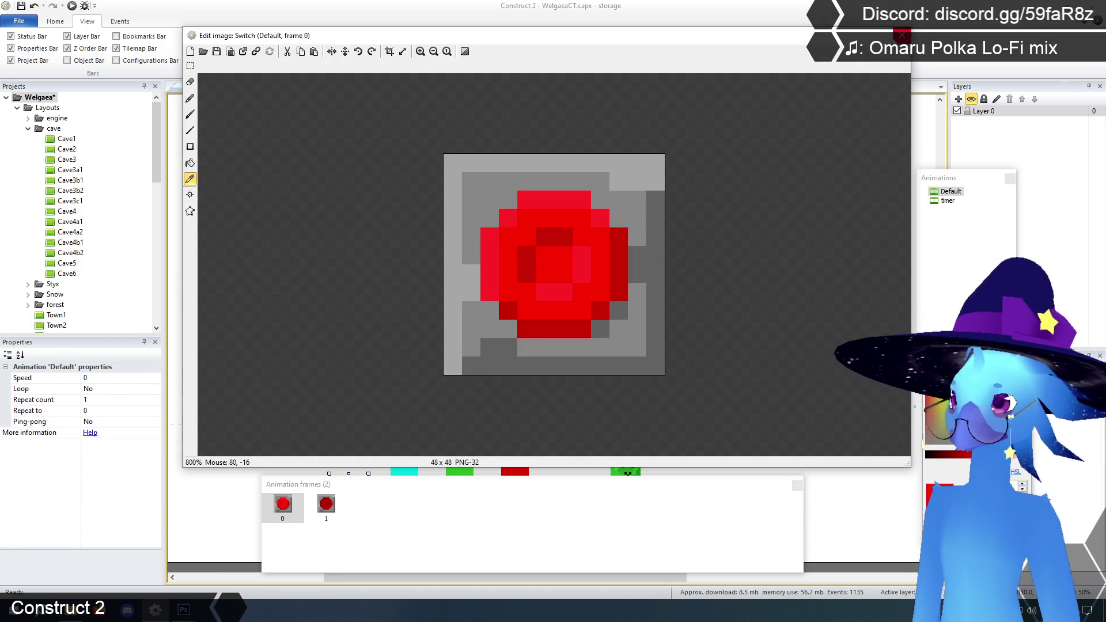
left_click(901, 36)
Fill the Flamethrower's five blue lens blocks with the sampled red.
right_click(654, 195)
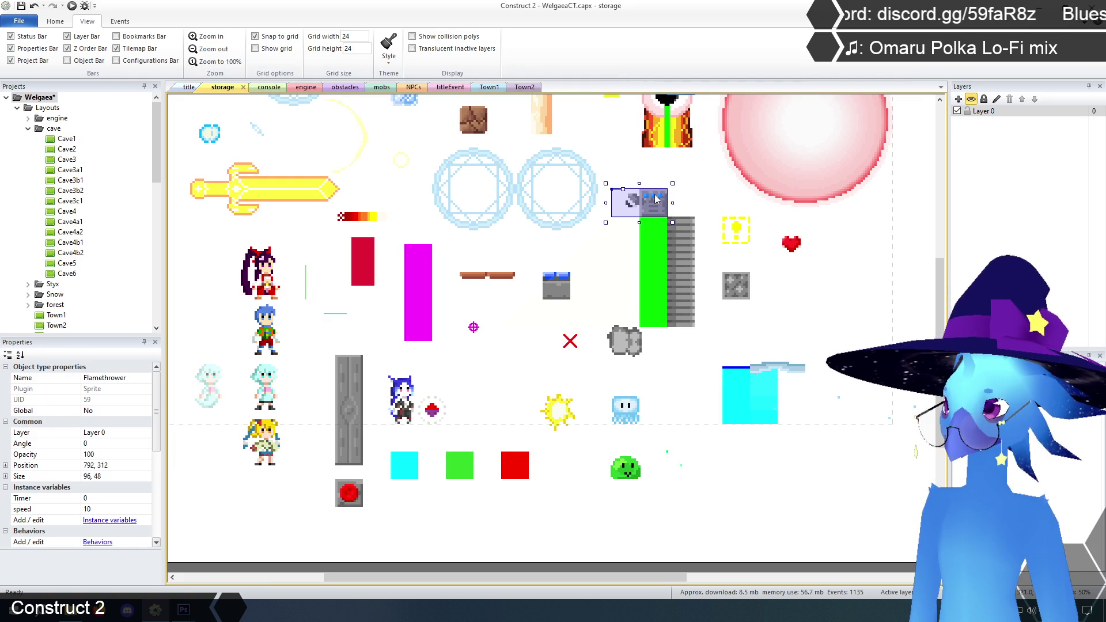
left_click(695, 215)
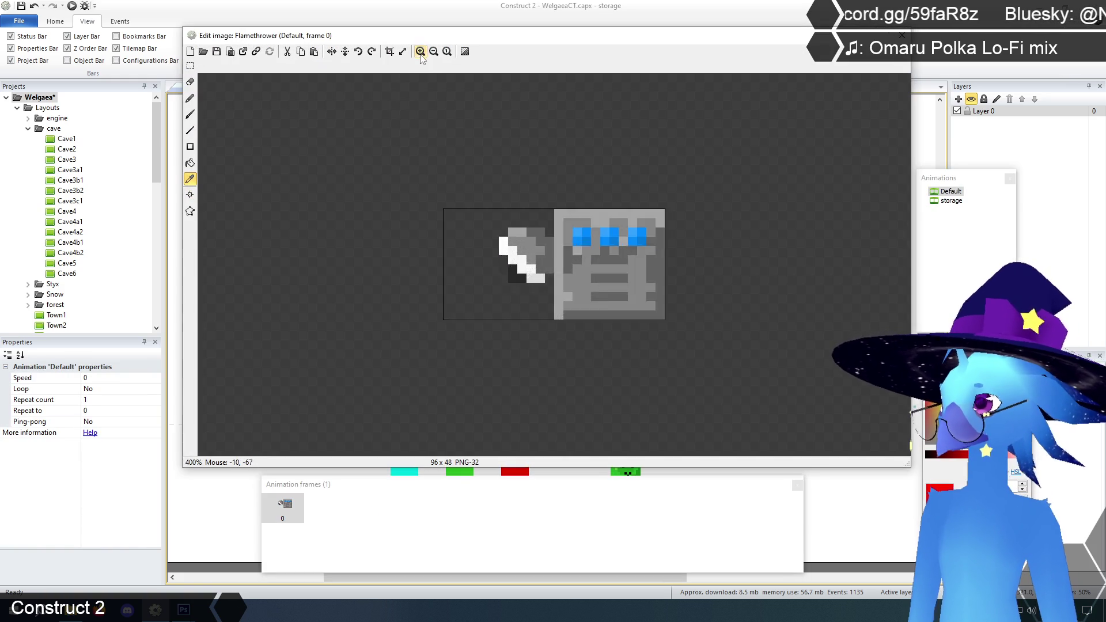
left_click(189, 164)
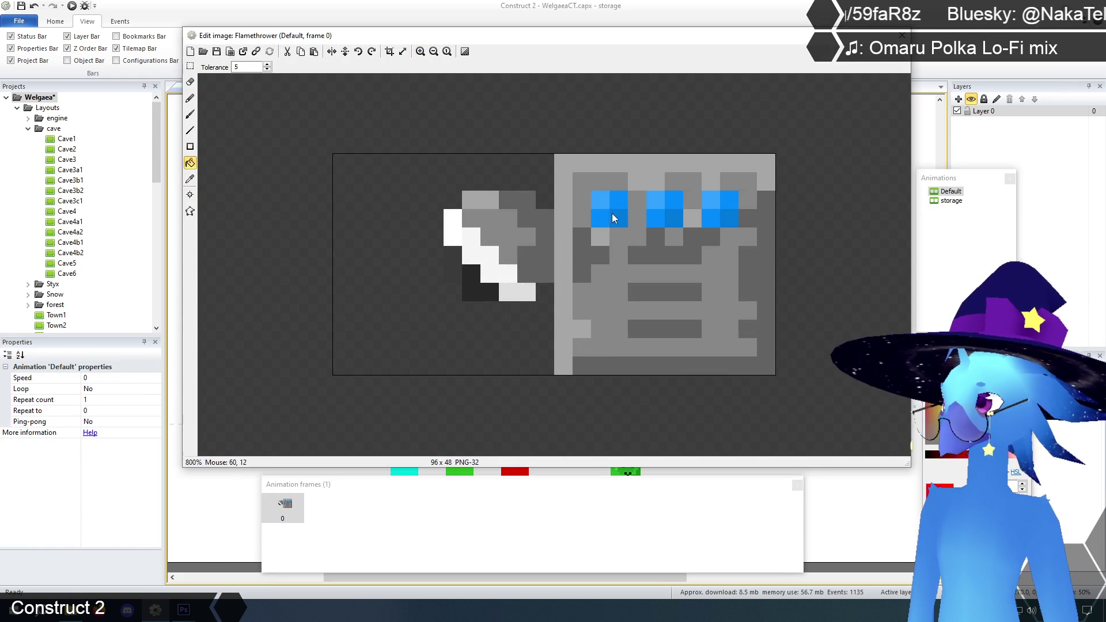
left_click(617, 203)
left_click(655, 219)
left_click(674, 202)
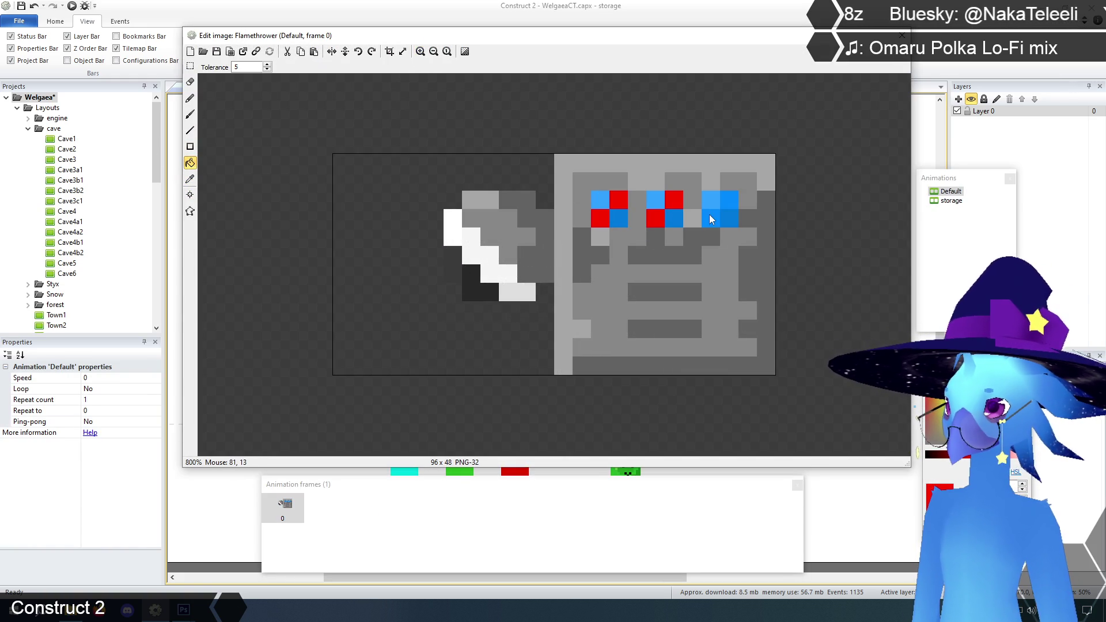
left_click(710, 219)
left_click(731, 205)
left_click(900, 36)
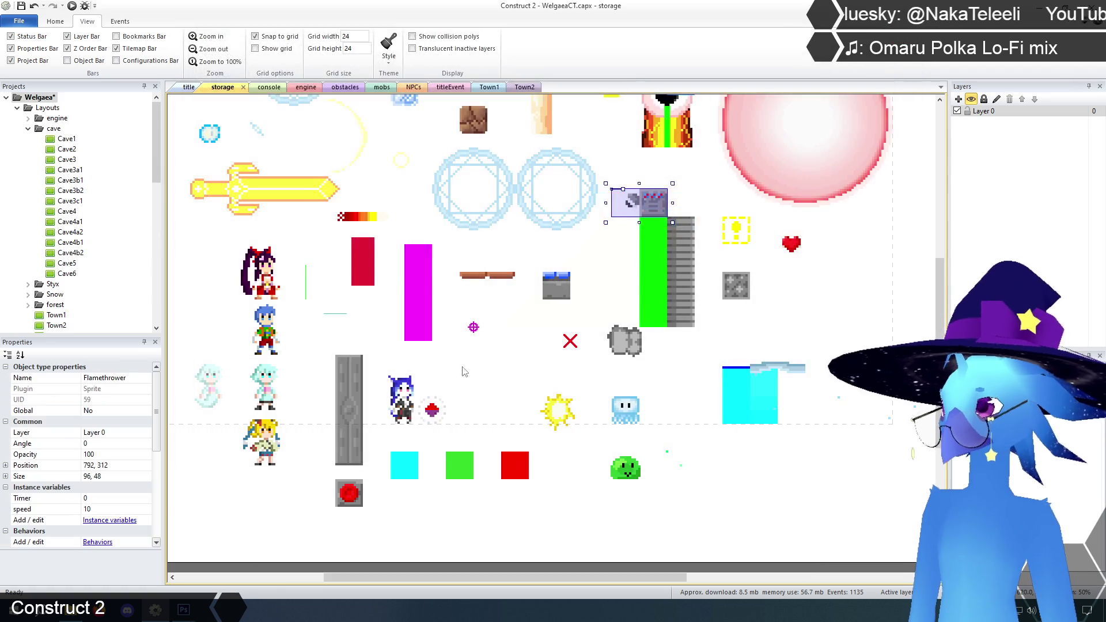
Sample a different colour from the Switch sprite's image.
left_click(350, 494)
right_click(350, 494)
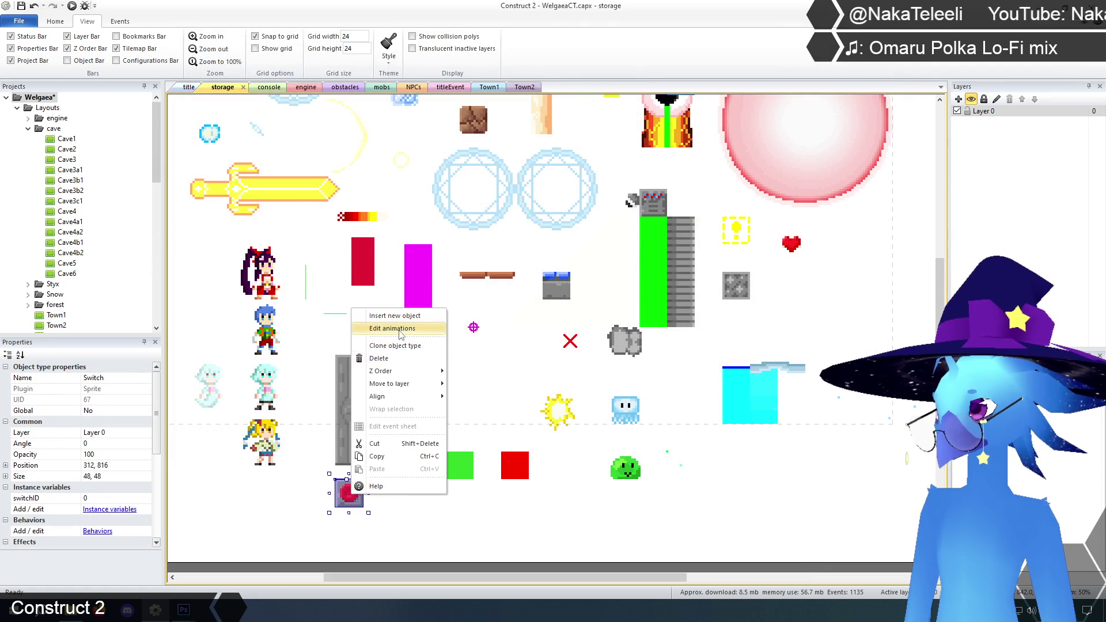
left_click(360, 328)
left_click(191, 179)
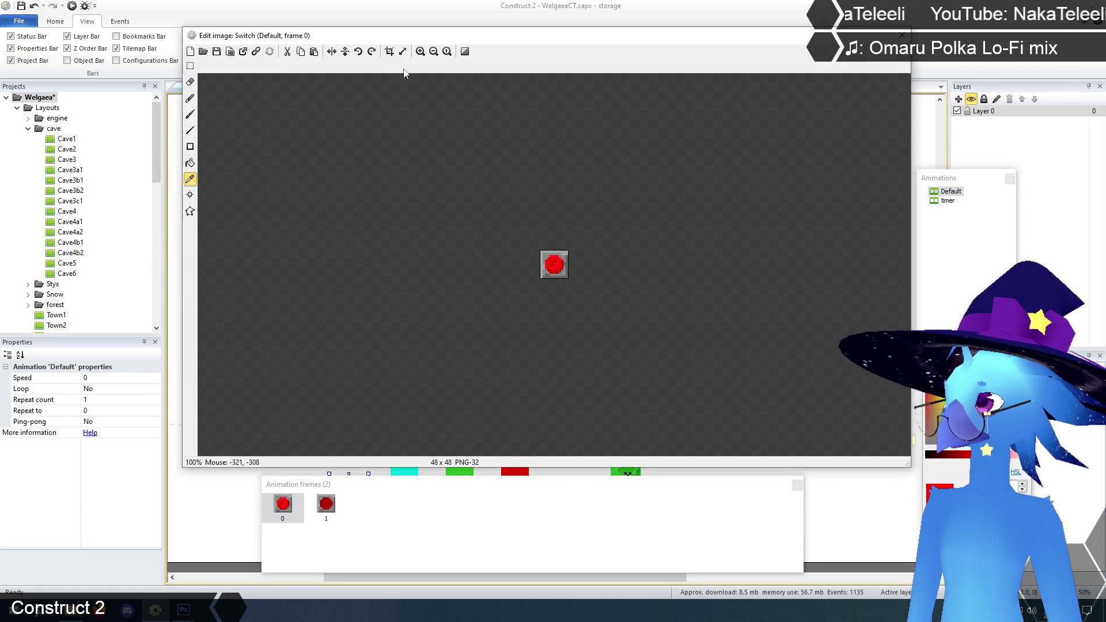
left_click(421, 52)
left_click(421, 51)
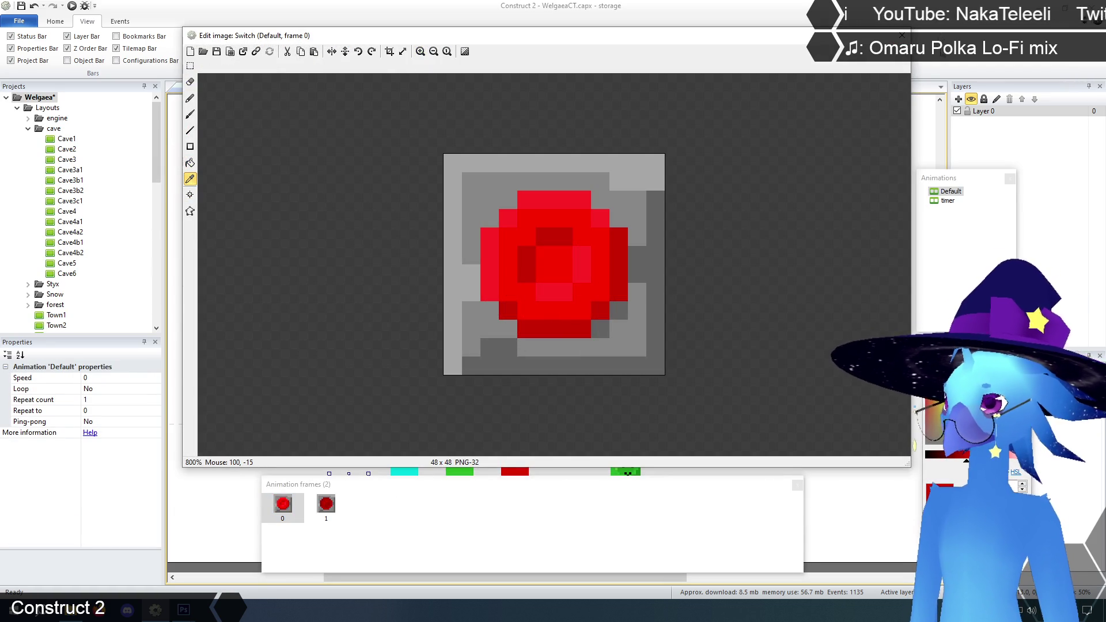
left_click(902, 36)
Fill a blue lens pixel on the Flamethrower with dark red.
right_click(648, 201)
left_click(671, 209)
left_click(421, 52)
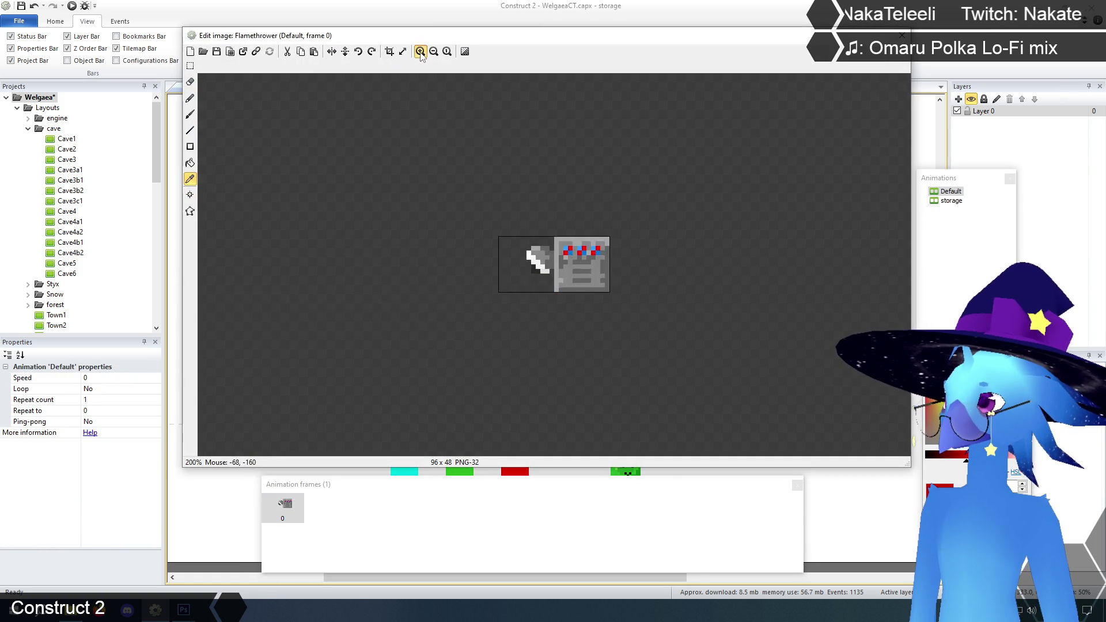
left_click(421, 52)
left_click(421, 51)
left_click(190, 164)
left_click(617, 221)
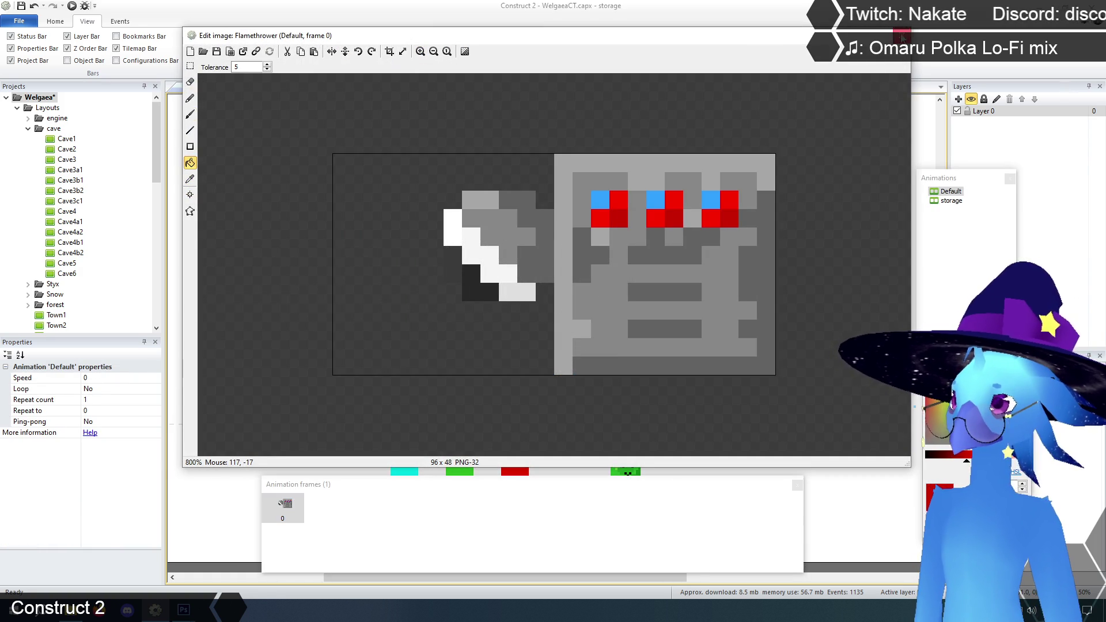
left_click(902, 36)
Sample the bright red from the Switch sprite's image.
right_click(353, 494)
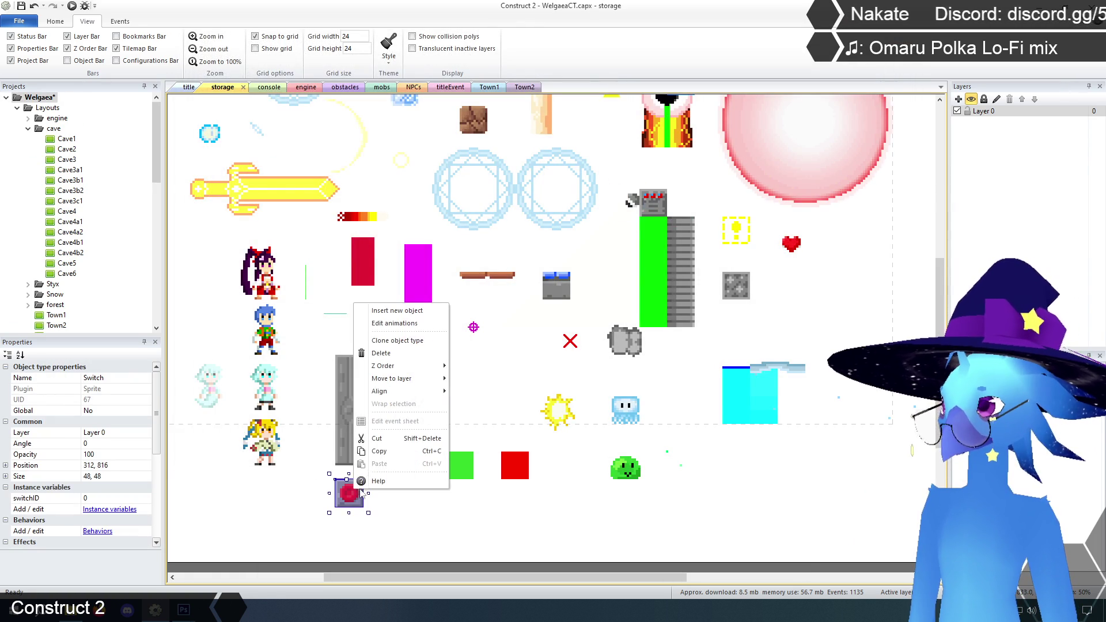
left_click(408, 333)
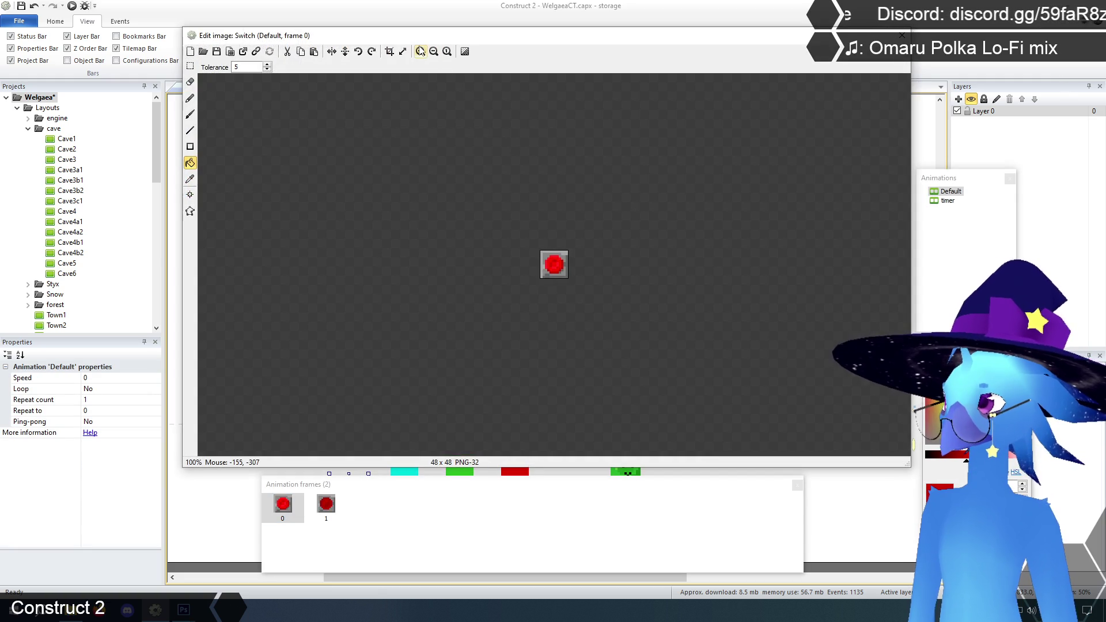
left_click(421, 51)
left_click(420, 51)
left_click(421, 51)
left_click(190, 180)
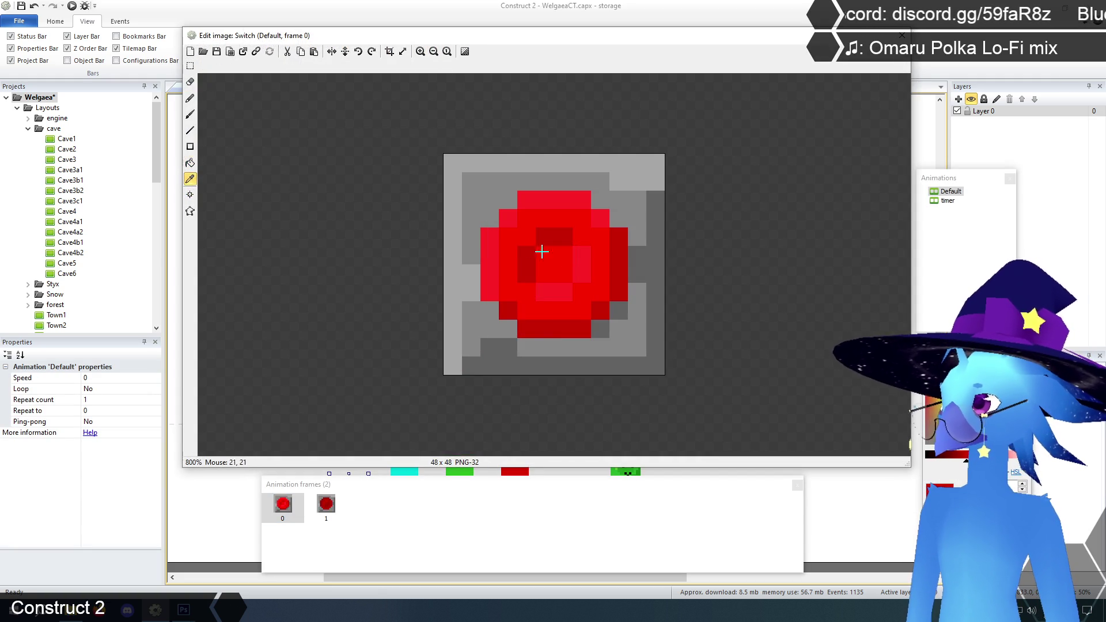
left_click(902, 35)
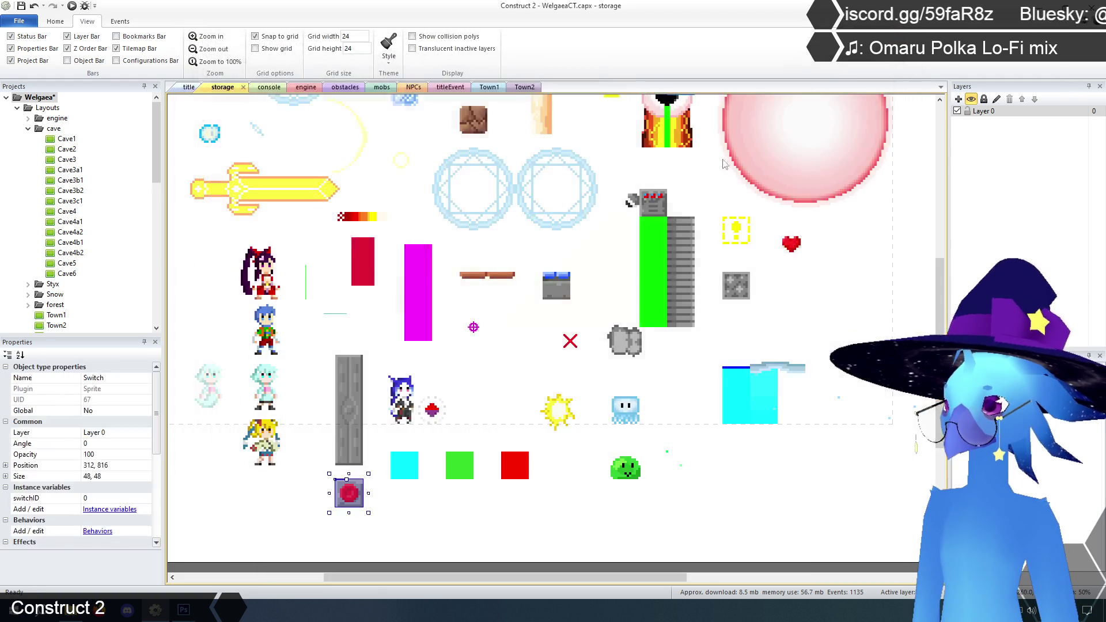
Fill the Flamethrower's three remaining blue lenses with bright red.
left_click(648, 199)
right_click(648, 197)
left_click(683, 218)
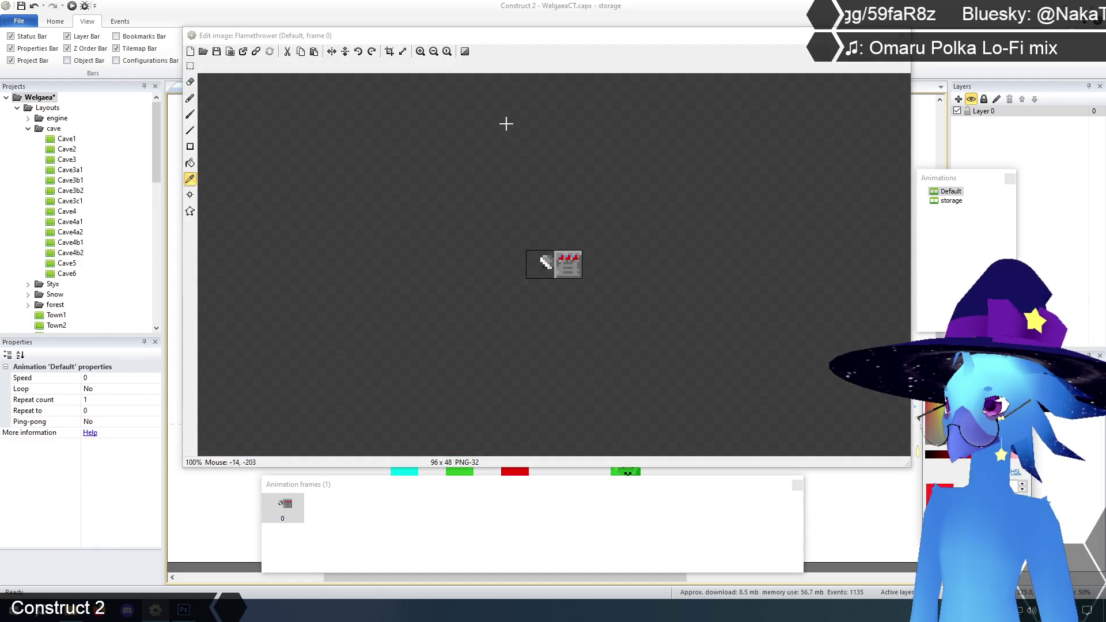
left_click(420, 51)
left_click(421, 51)
left_click(421, 51)
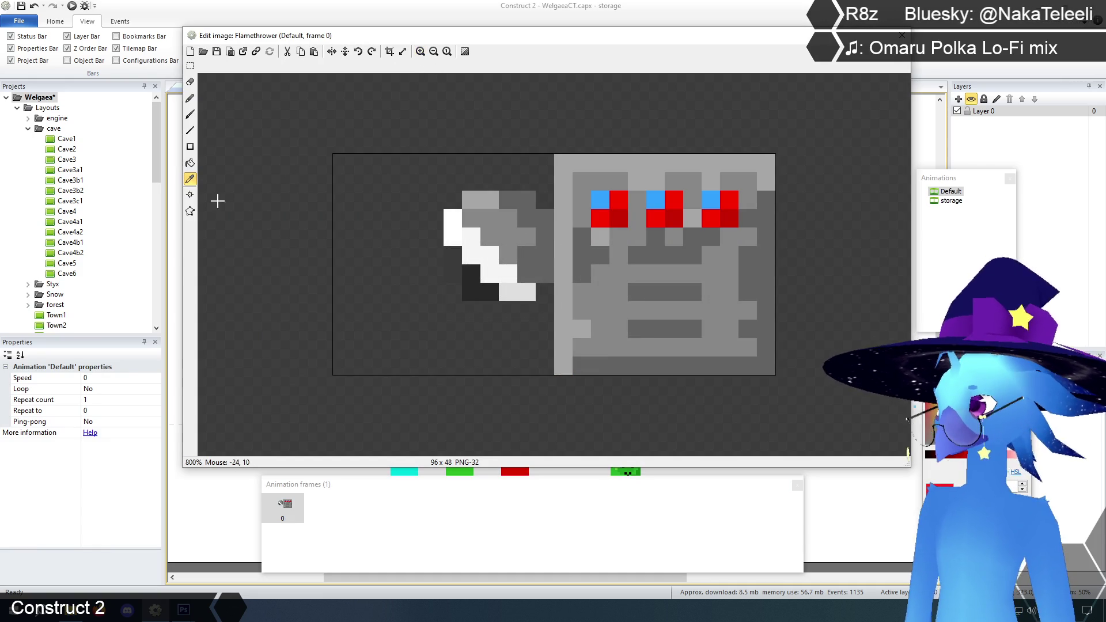
left_click(189, 163)
left_click(603, 203)
left_click(660, 204)
left_click(717, 203)
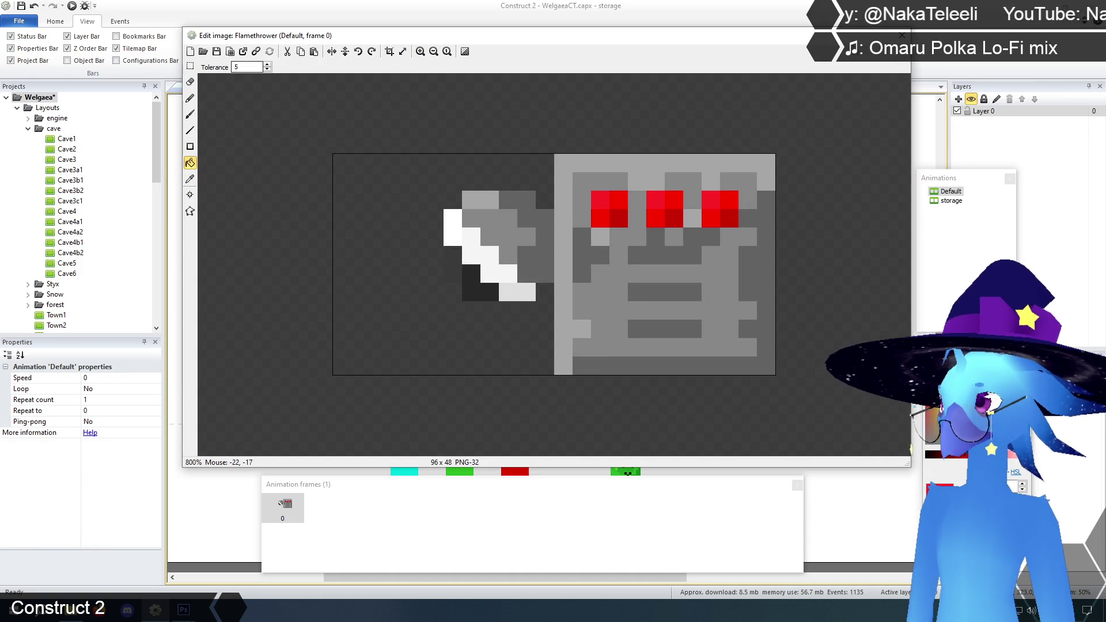
left_click(902, 35)
Run a game preview from the title layout.
scroll(860, 427, "up", 1)
scroll(860, 428, "up", 1)
scroll(860, 428, "down", 2)
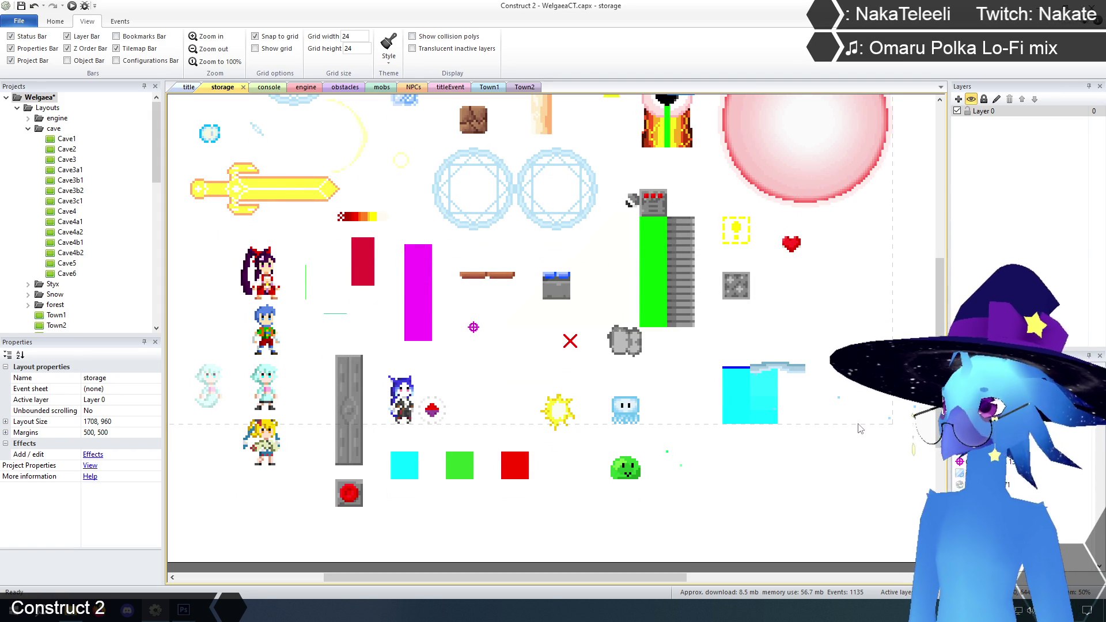
left_click(190, 87)
left_click(72, 6)
Start the game from the title menu, save at the prompt, and dismiss the shopkeeper.
key("Return")
key("Return")
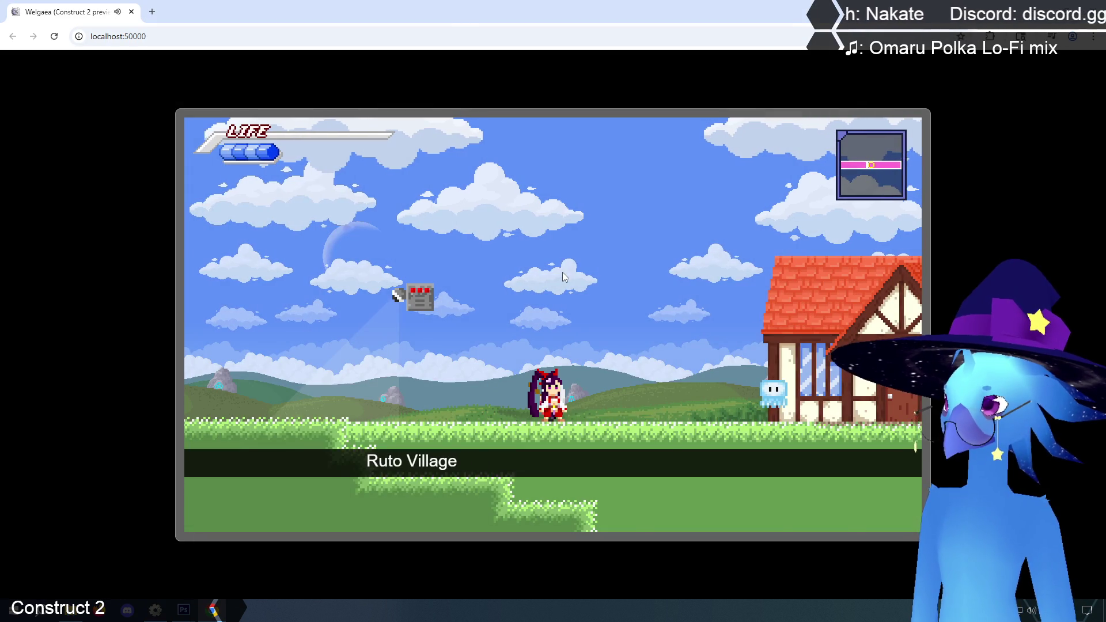
key("Down")
key("Return")
key("Return")
key("Up")
Run and jump in and out of Ruto Village, hopping onto the turret tower.
key("Left")
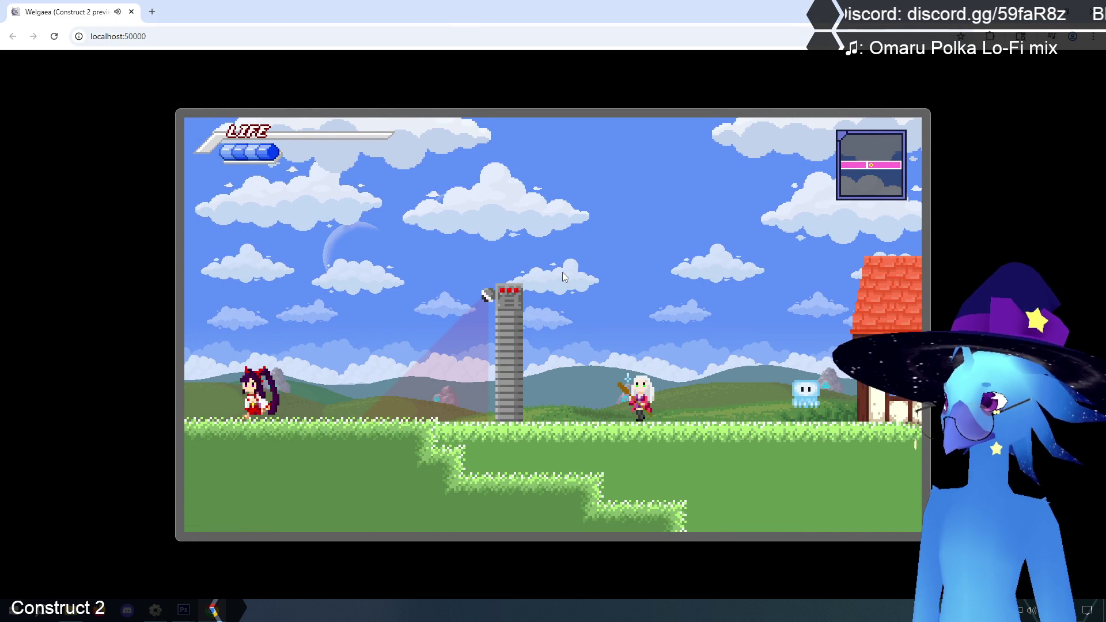
key("Right")
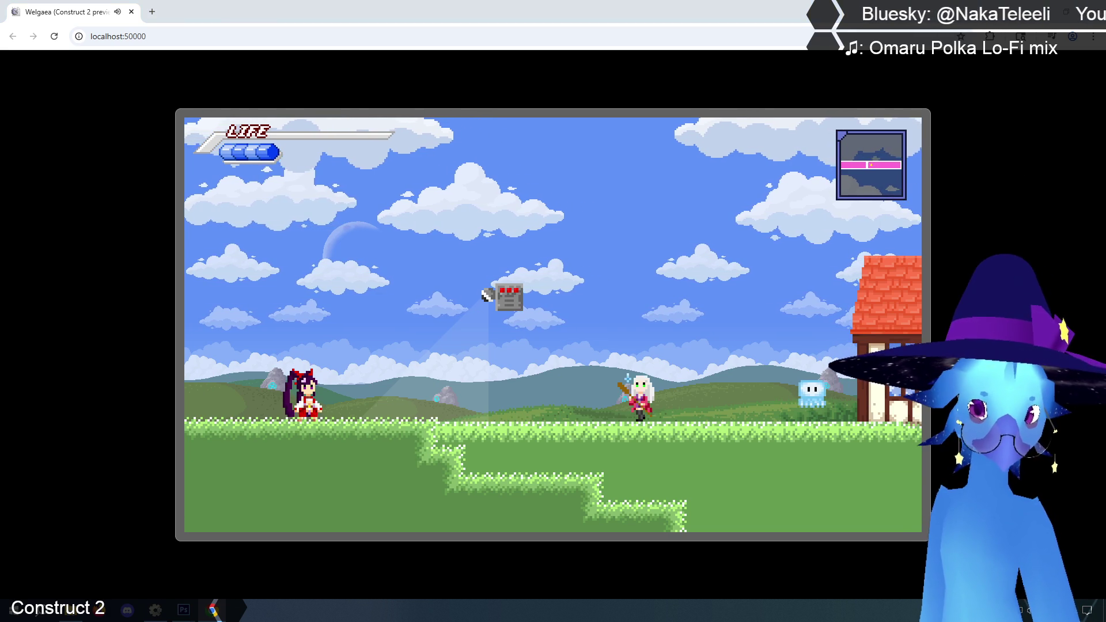
key("Left")
key("Right")
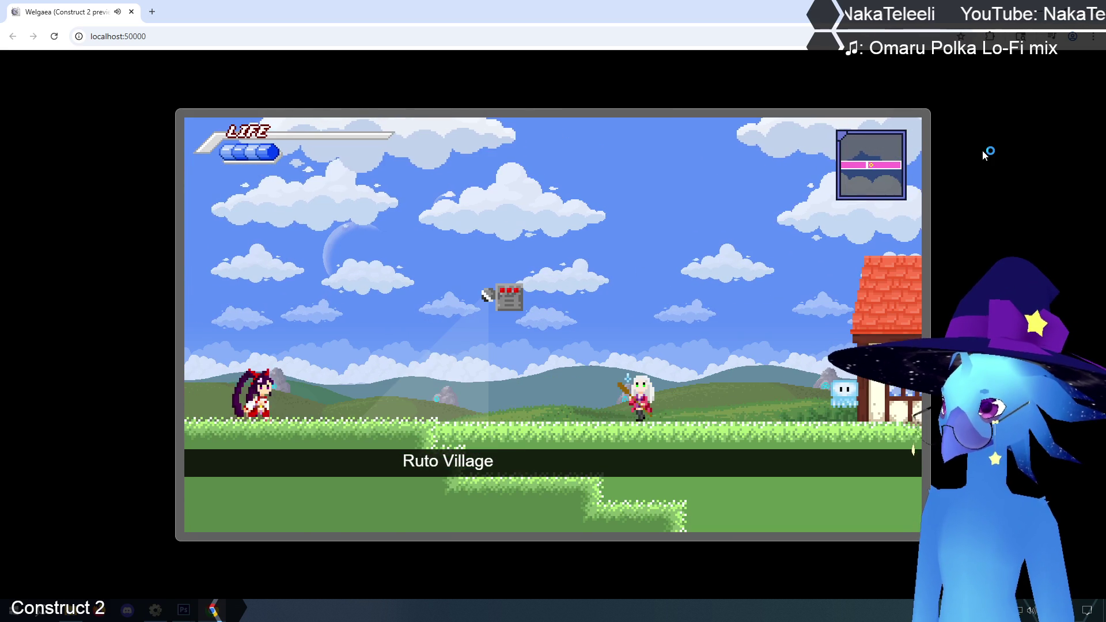
key("Up")
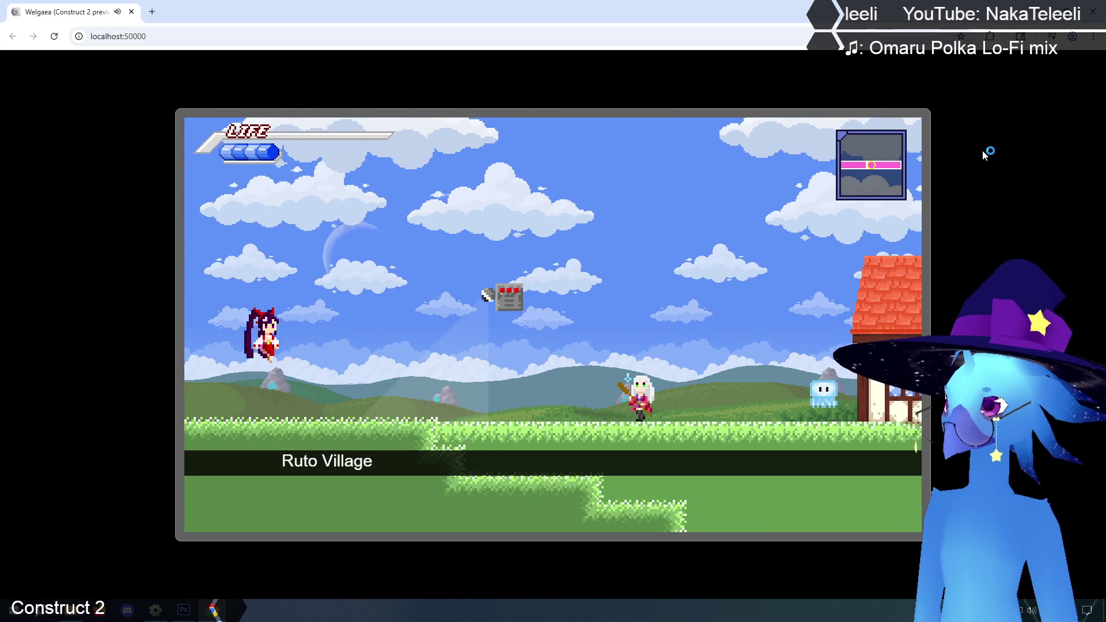
key("Up")
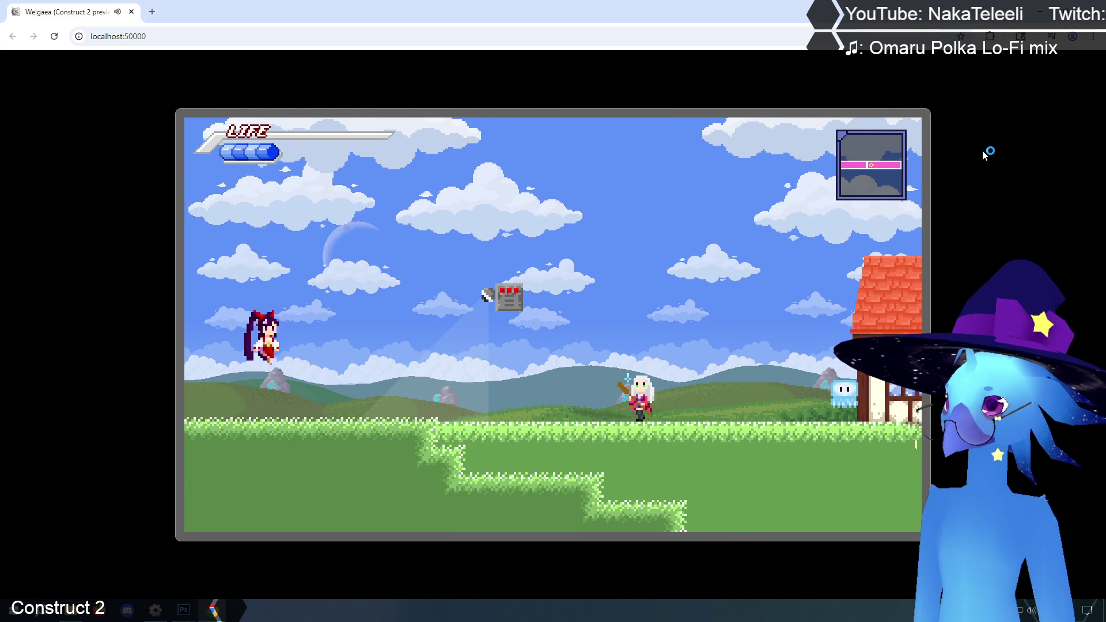
key("Right")
key("Left")
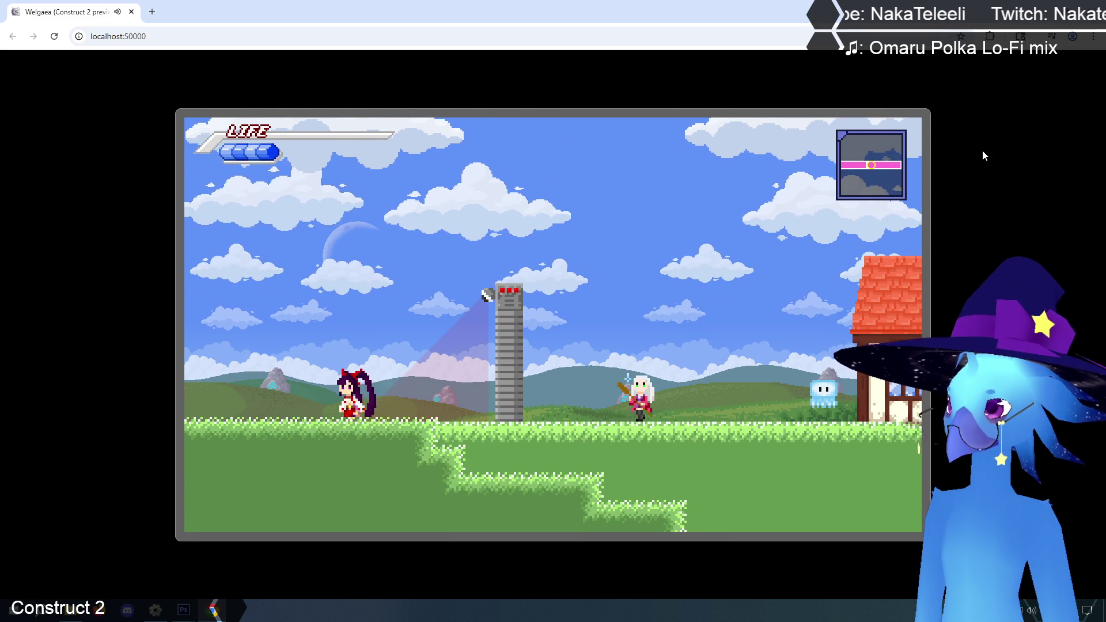
key("Right")
key("Right")
key("Left")
key("Right")
key("Right")
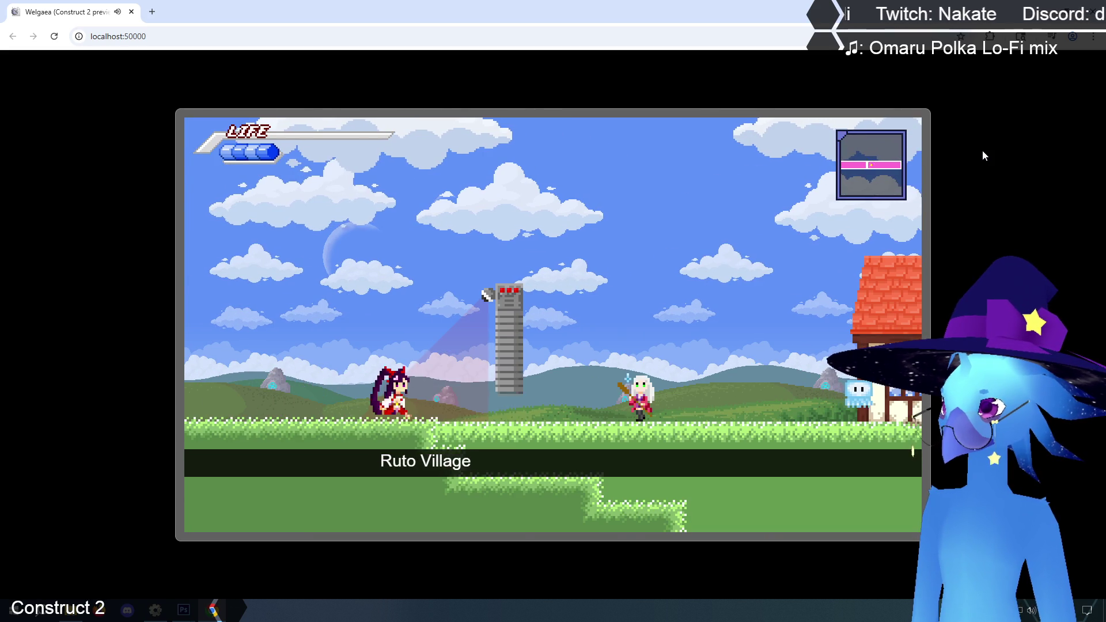
key("Up")
key("Left")
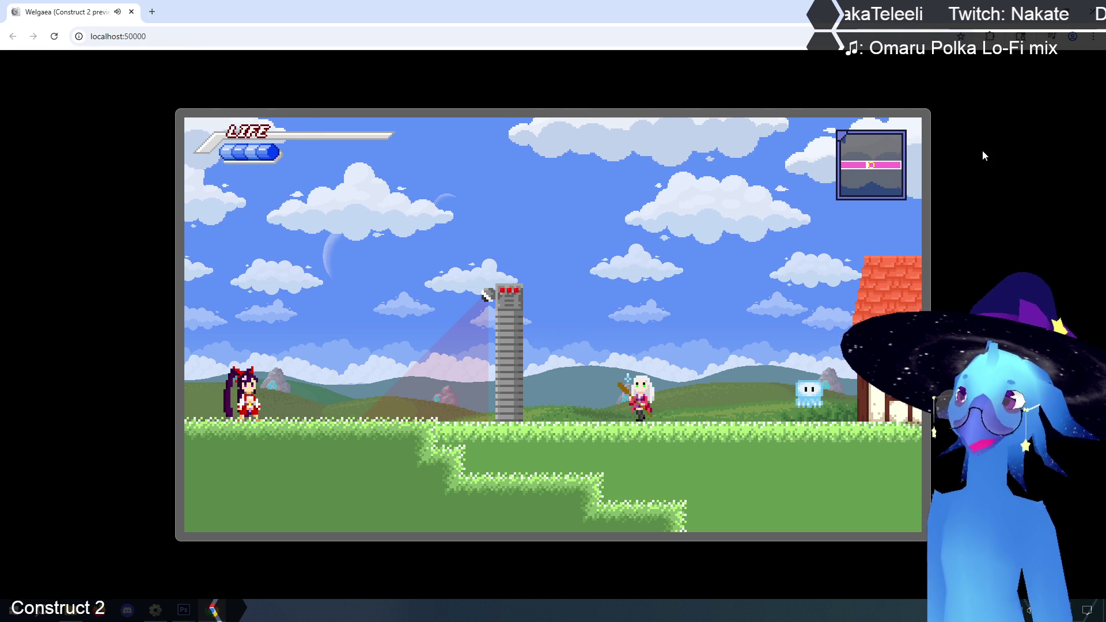
Respawn in Ruto Village, dash right, and step back under the turret's vision cone.
key("Left")
key("Left")
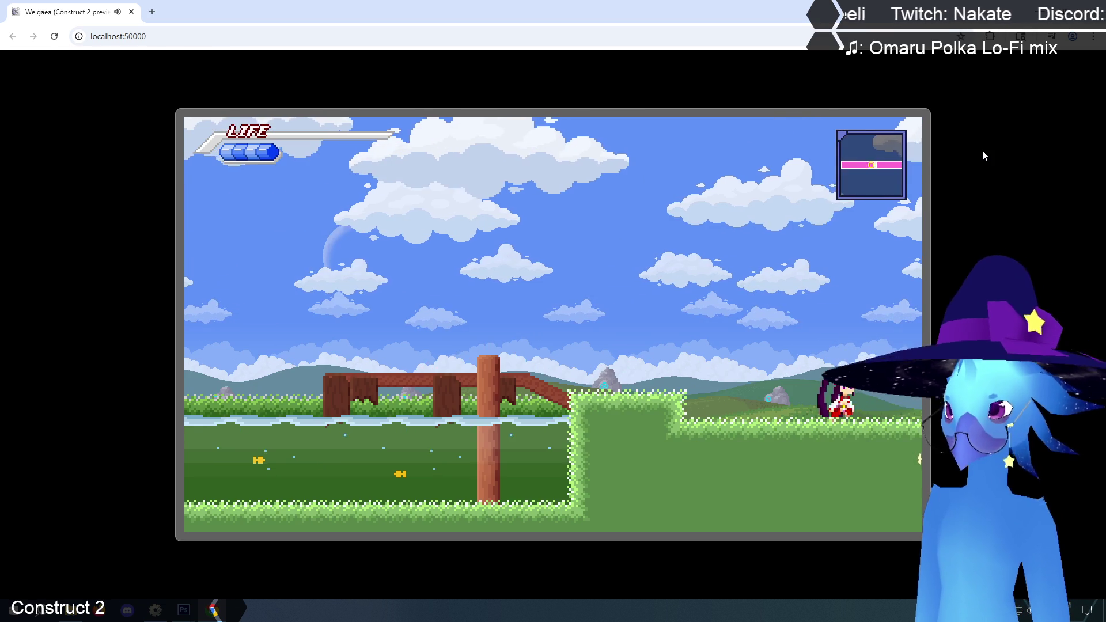
key("Right")
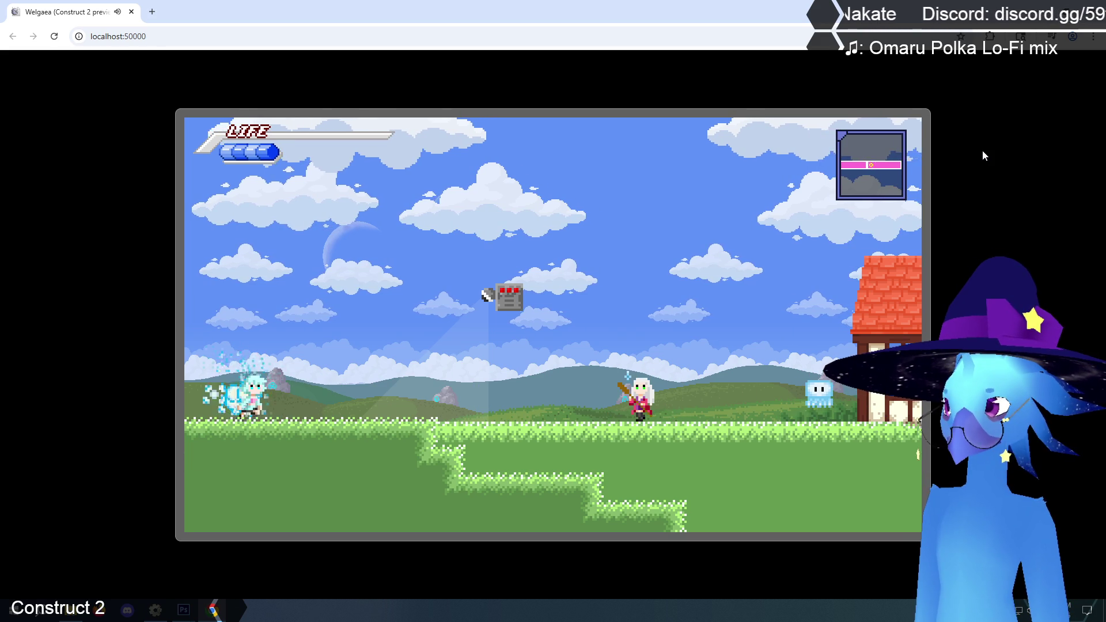
key("Right")
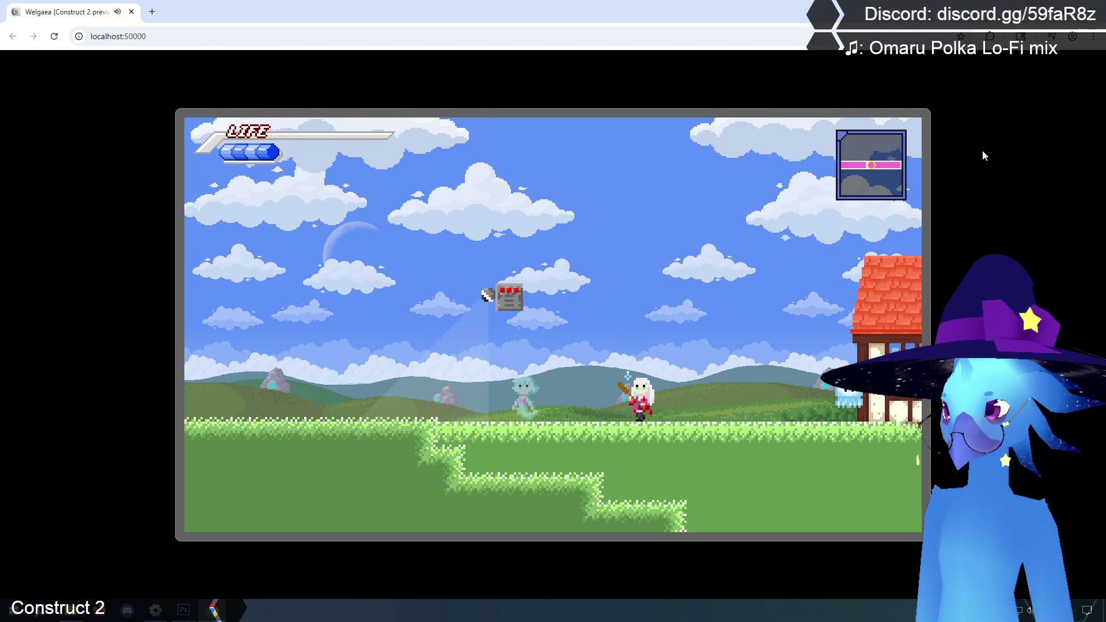
key("Right")
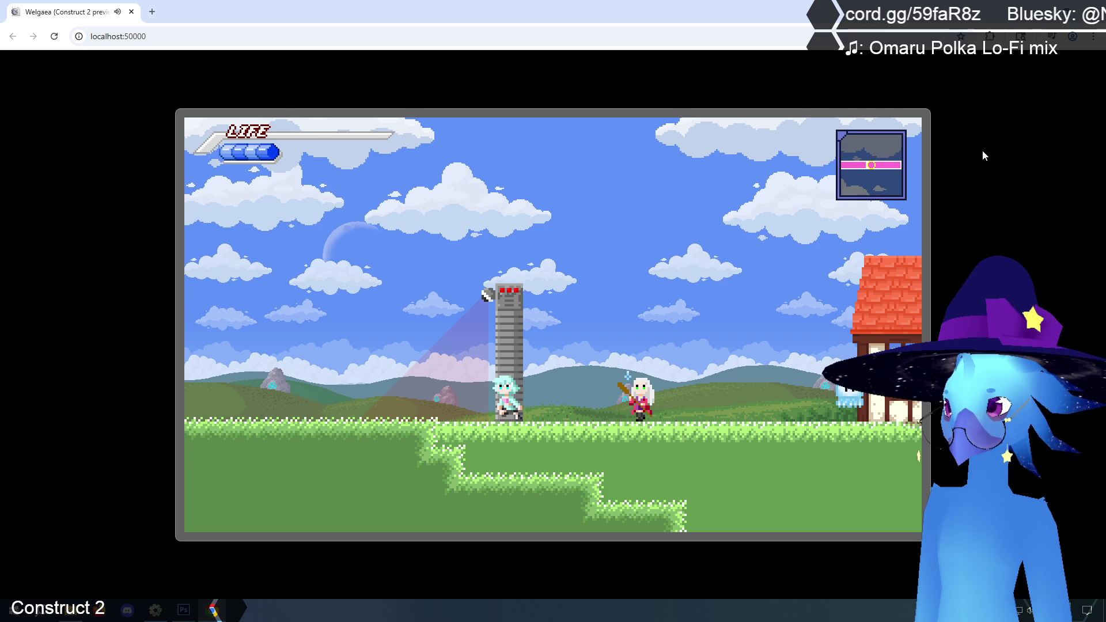
key("Left")
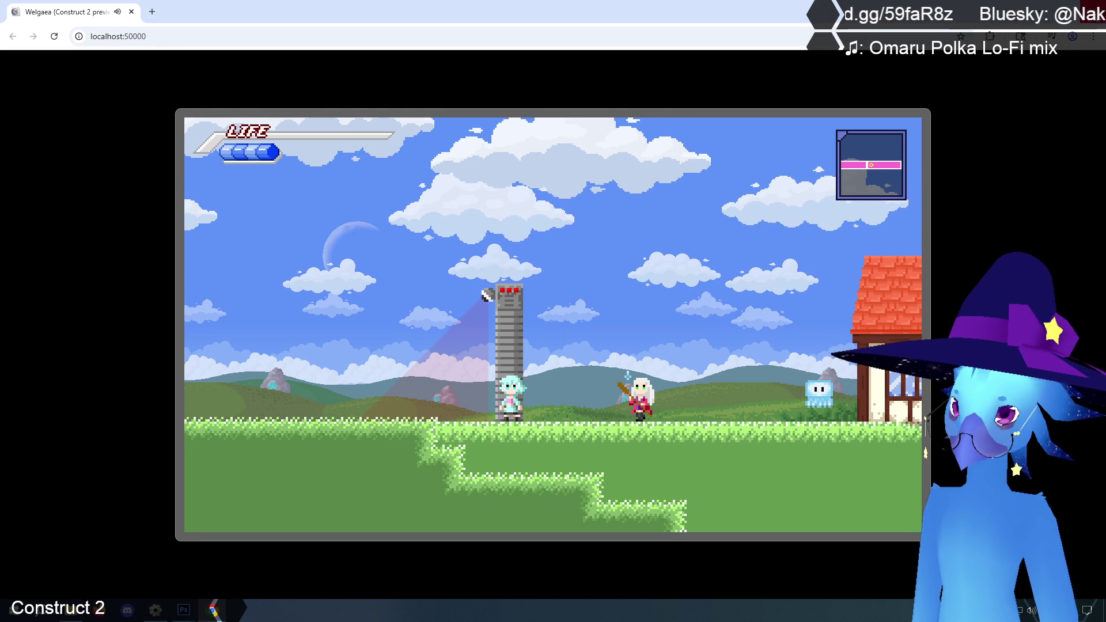
Close the game preview, collapse hurtFam, and expand the project's Sounds folder.
left_click(1094, 7)
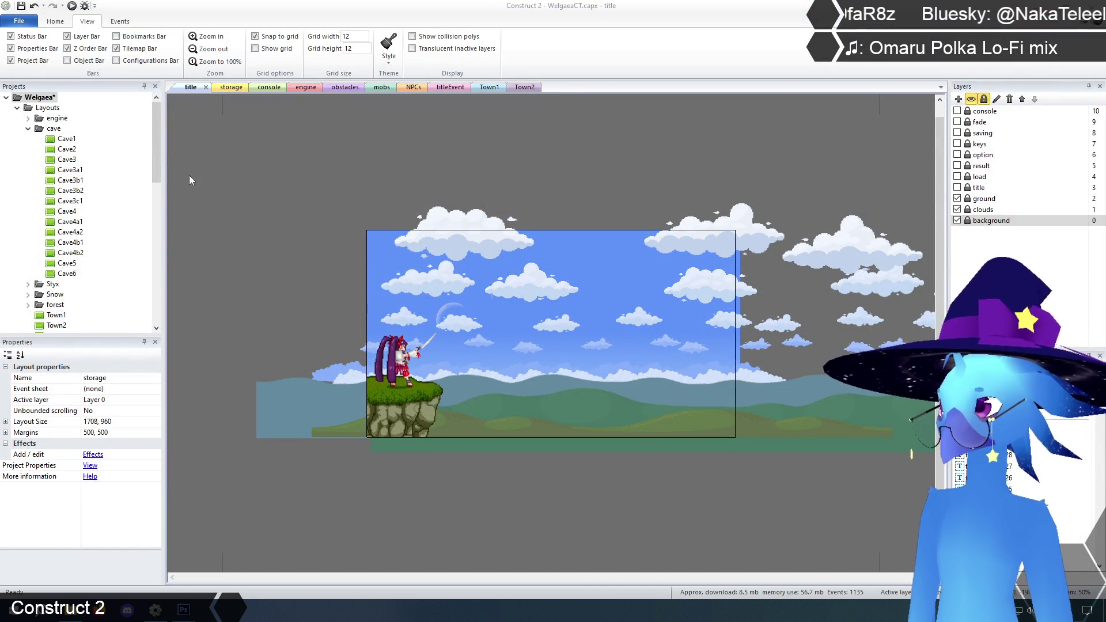
left_click_drag(157, 150, 155, 306)
left_click(58, 232)
left_click(28, 232)
left_click(17, 305)
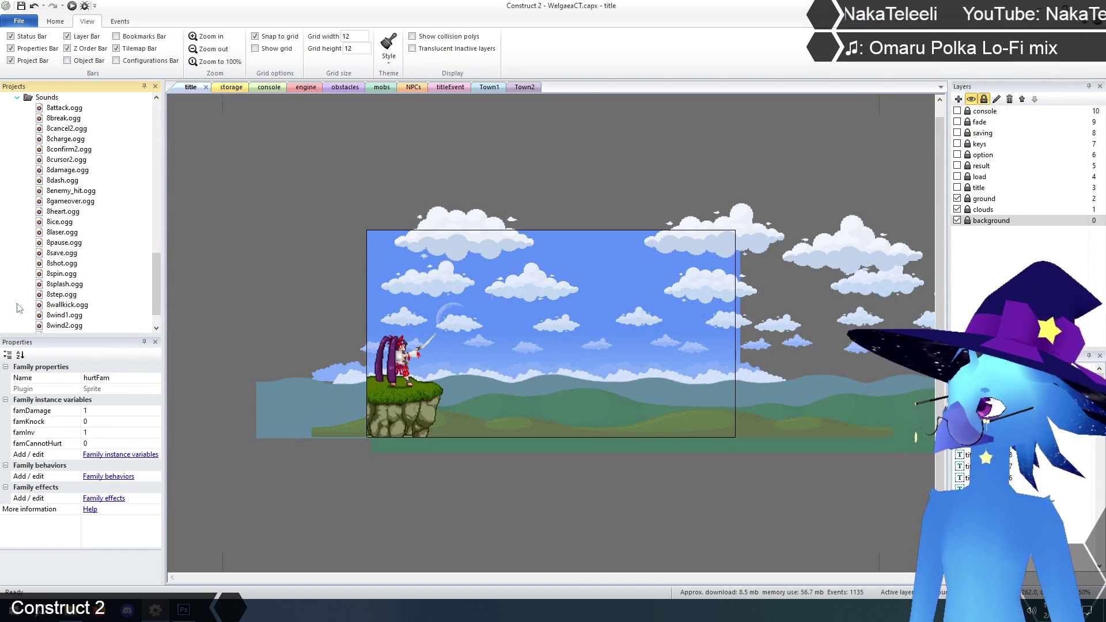
Play the sound effects from 8attack through 8pause in Media Player.
double_click(67, 108)
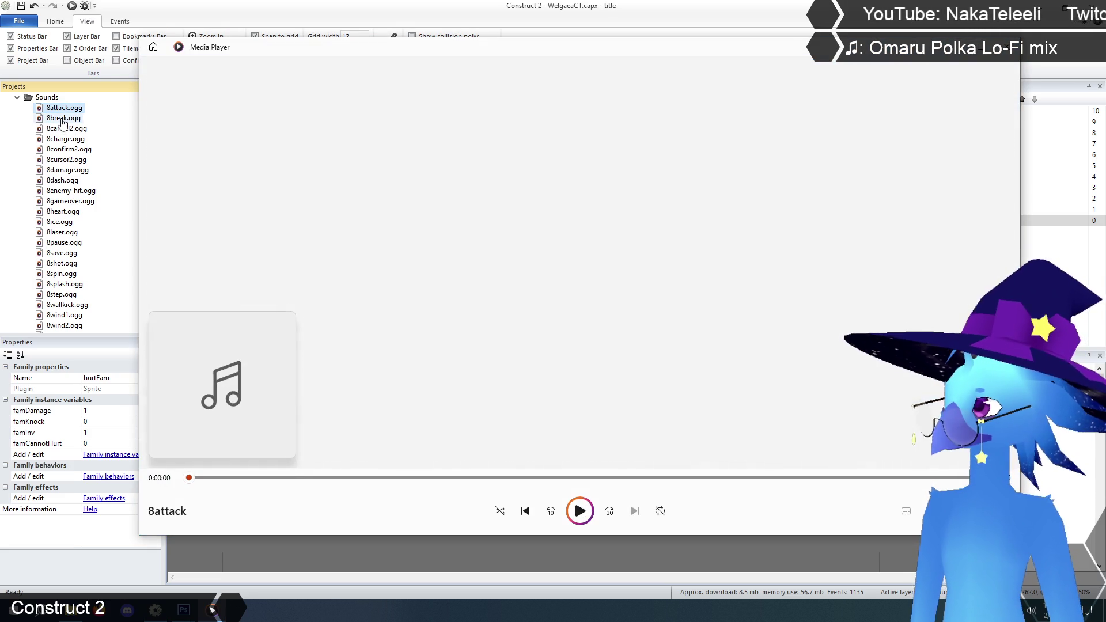
double_click(63, 119)
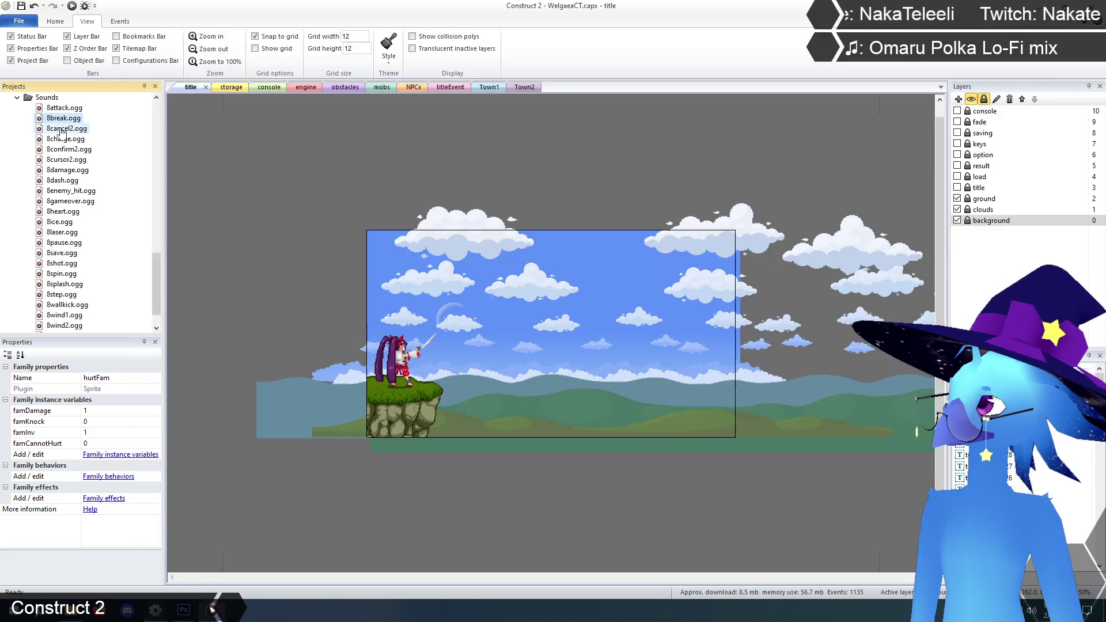
double_click(62, 129)
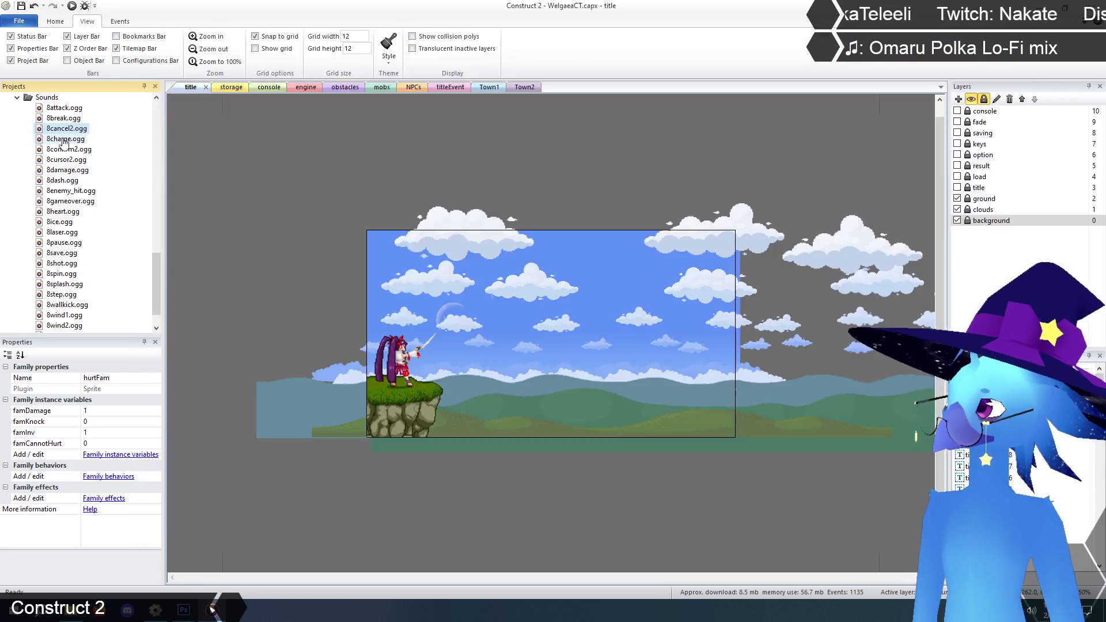
double_click(63, 140)
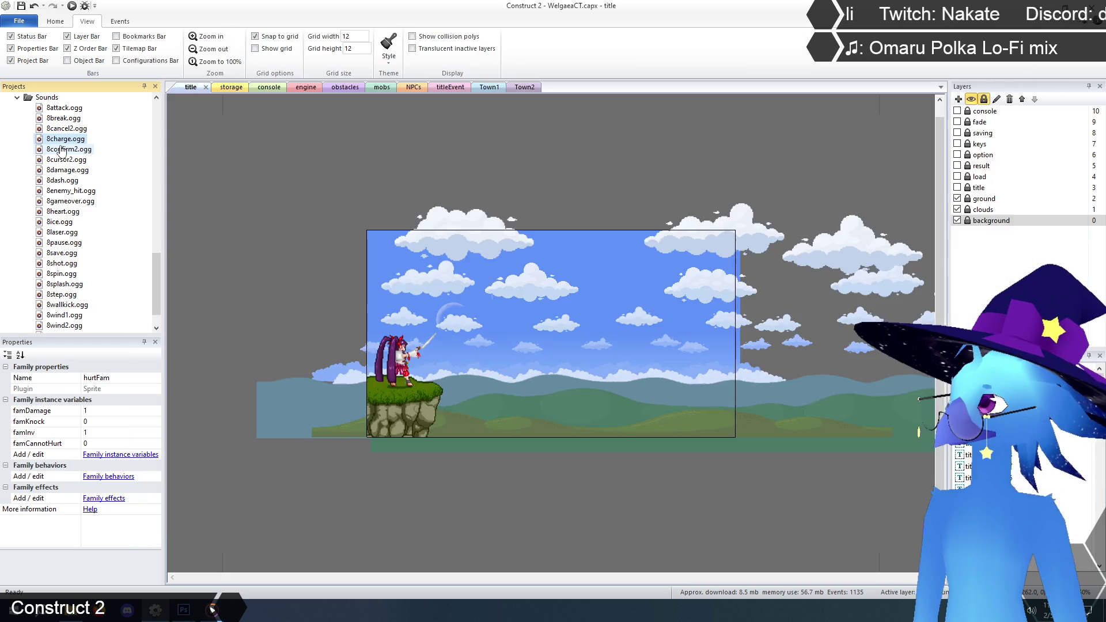
double_click(62, 150)
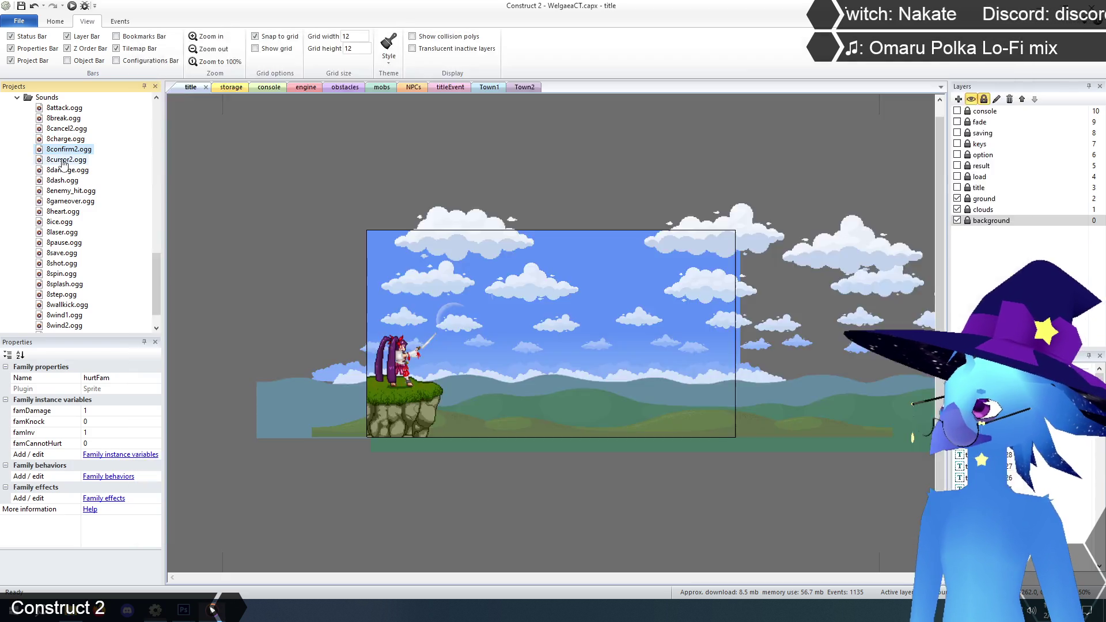
double_click(64, 161)
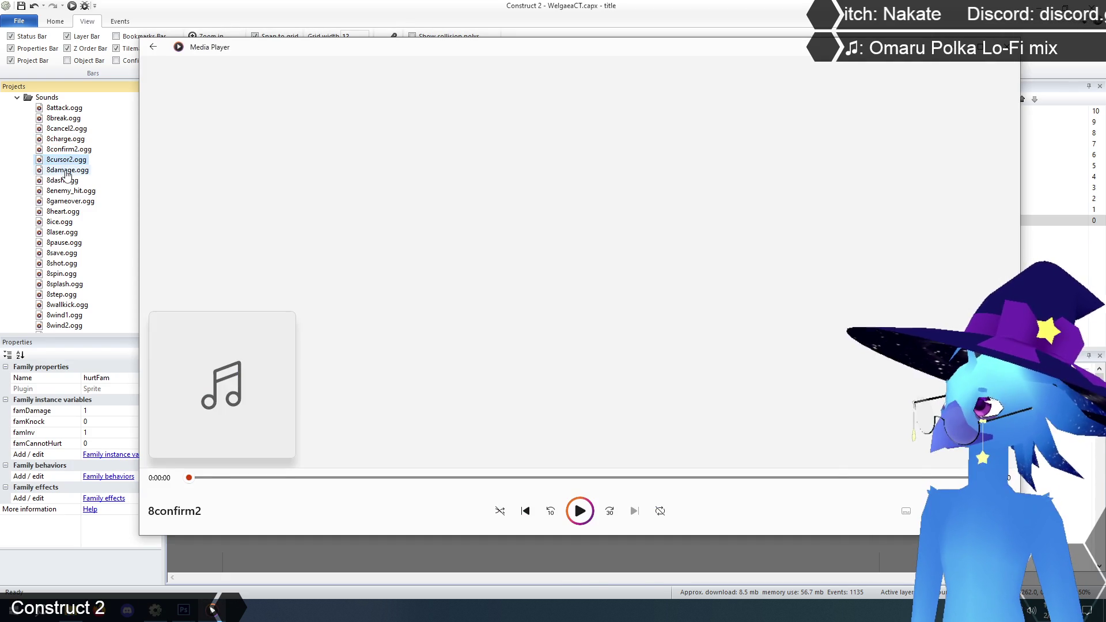
double_click(65, 172)
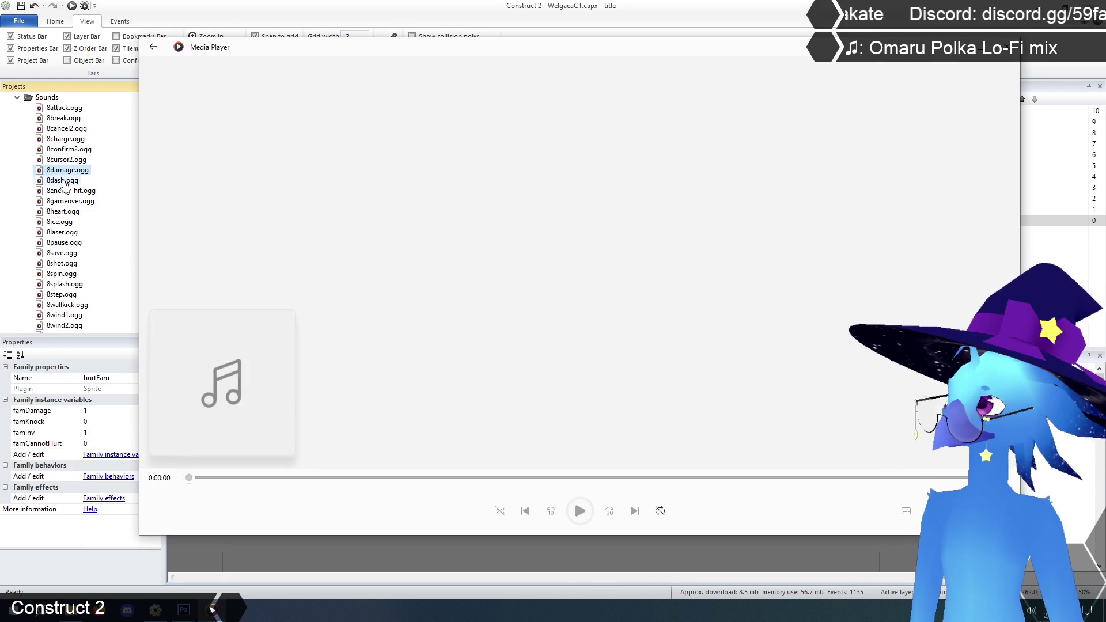
double_click(63, 180)
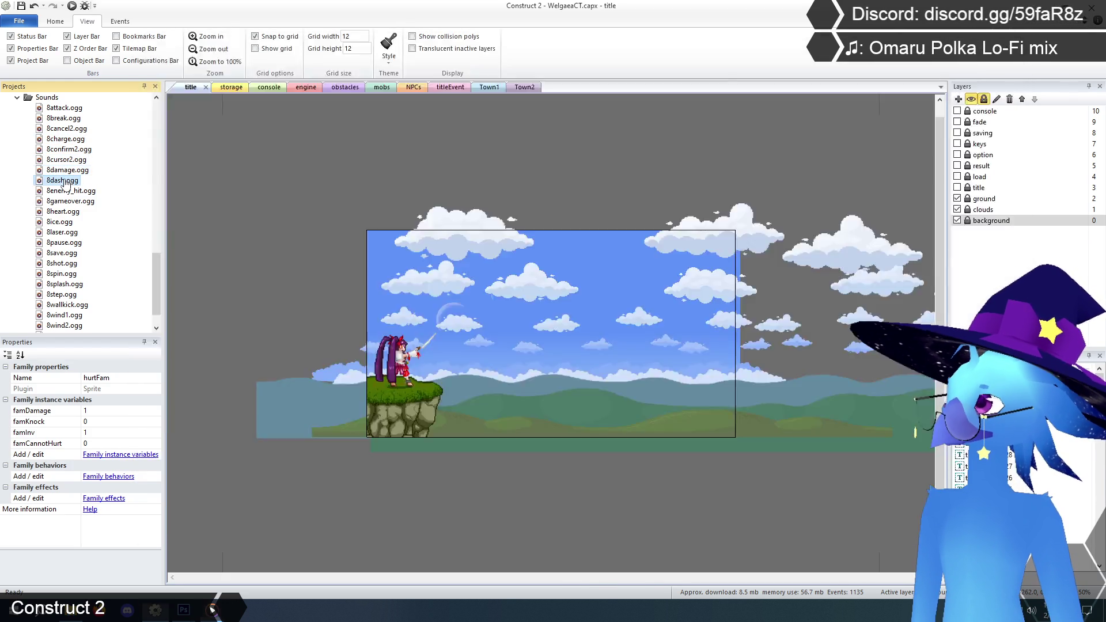
double_click(62, 192)
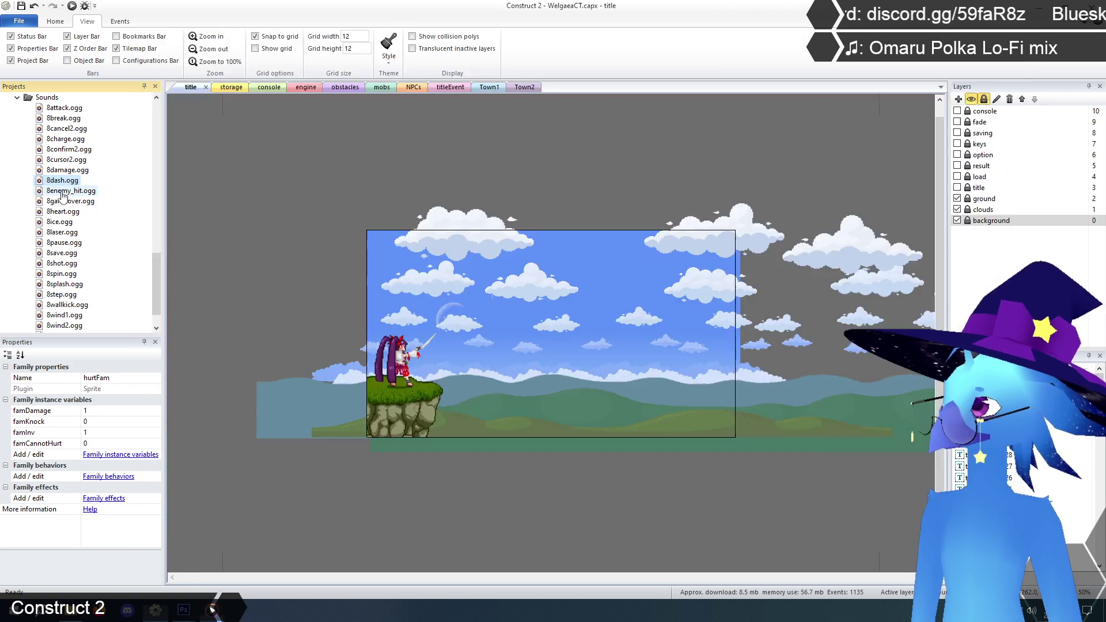
double_click(64, 201)
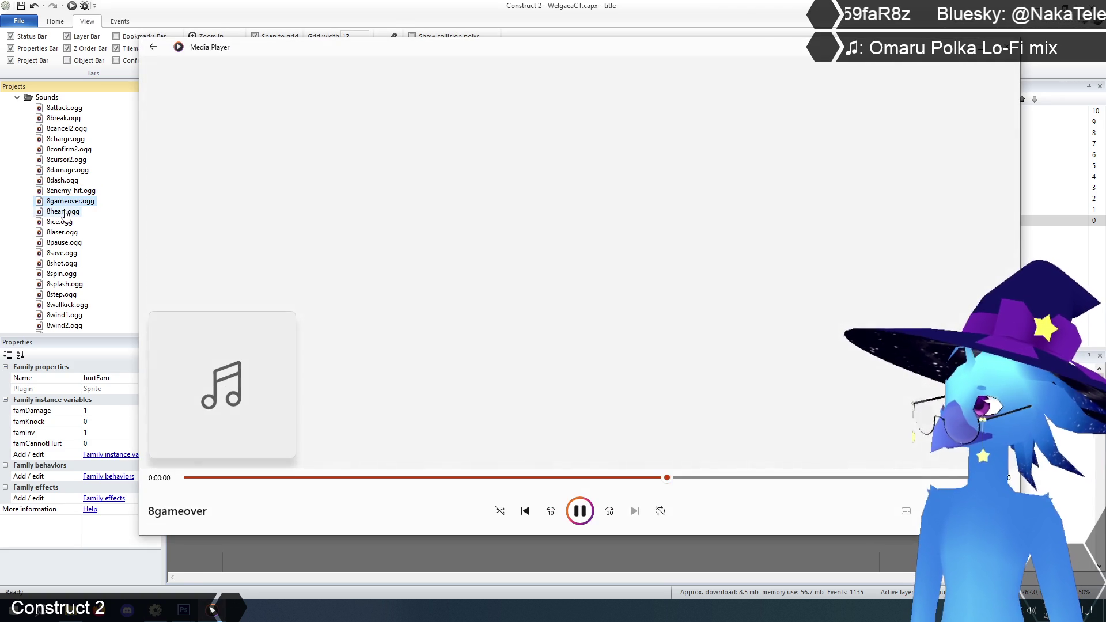
double_click(65, 212)
double_click(65, 223)
double_click(63, 233)
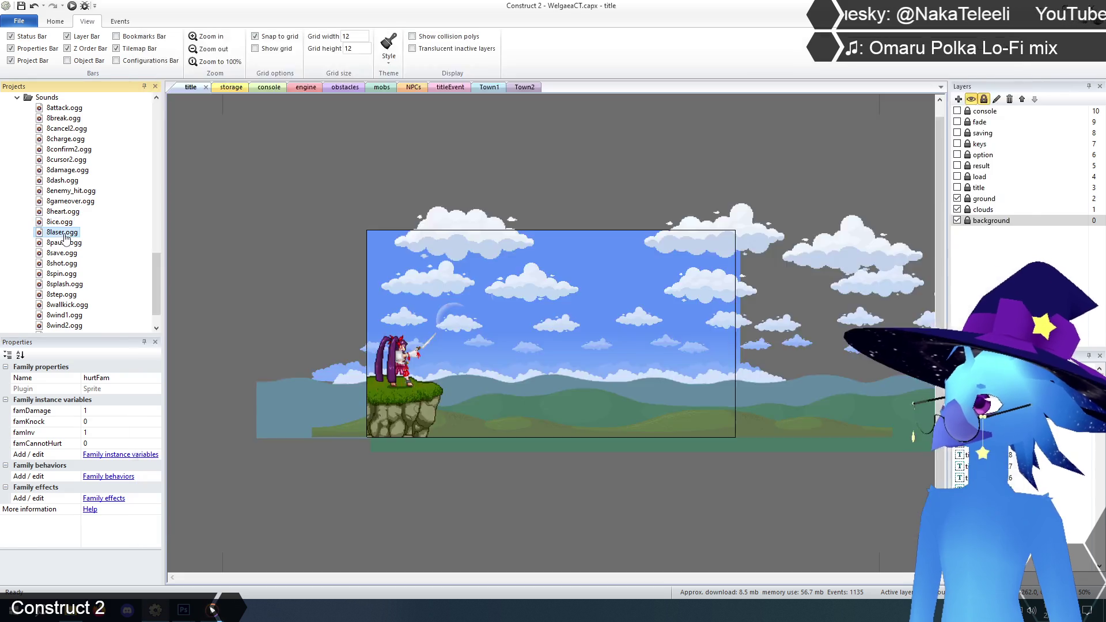
double_click(65, 243)
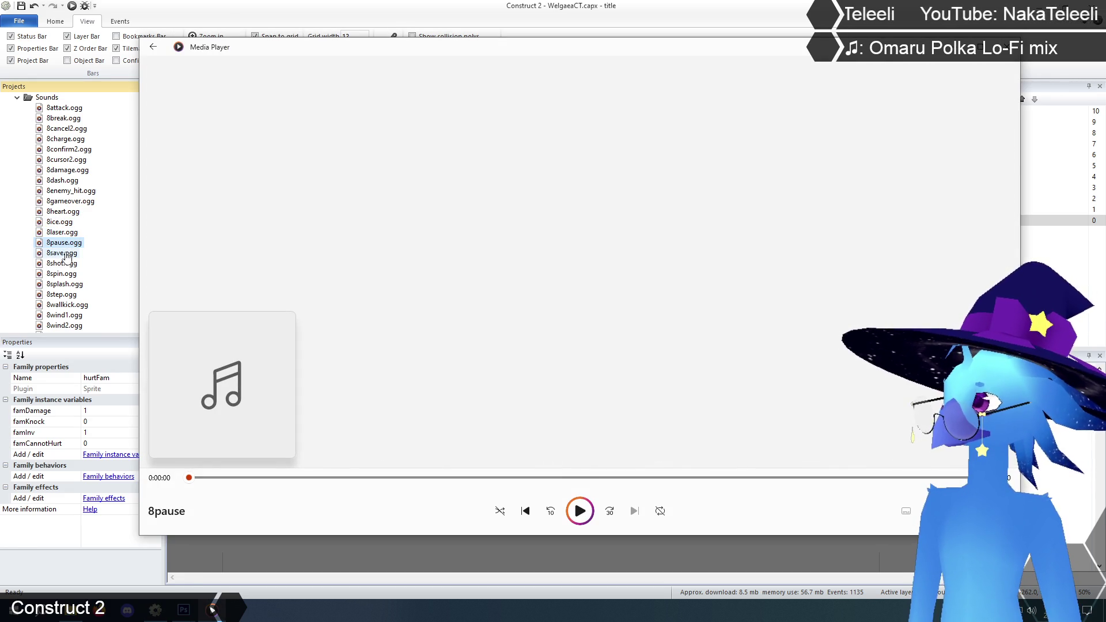
Play the remaining sounds from 8save through 8Yukibone, then return to the editor.
scroll(66, 258, "down", 1)
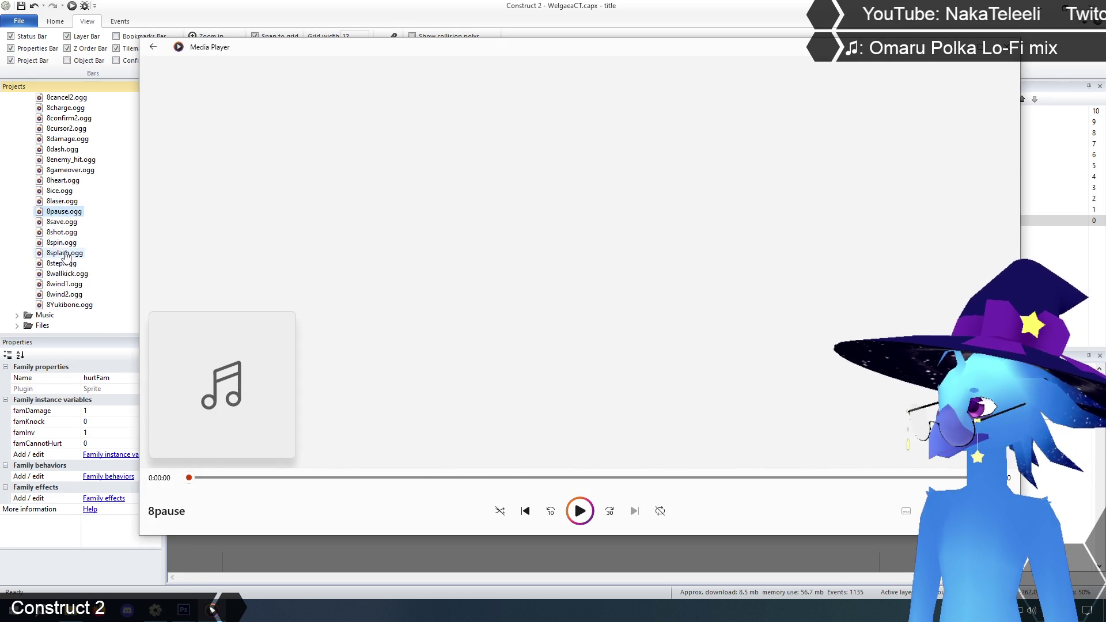
double_click(63, 224)
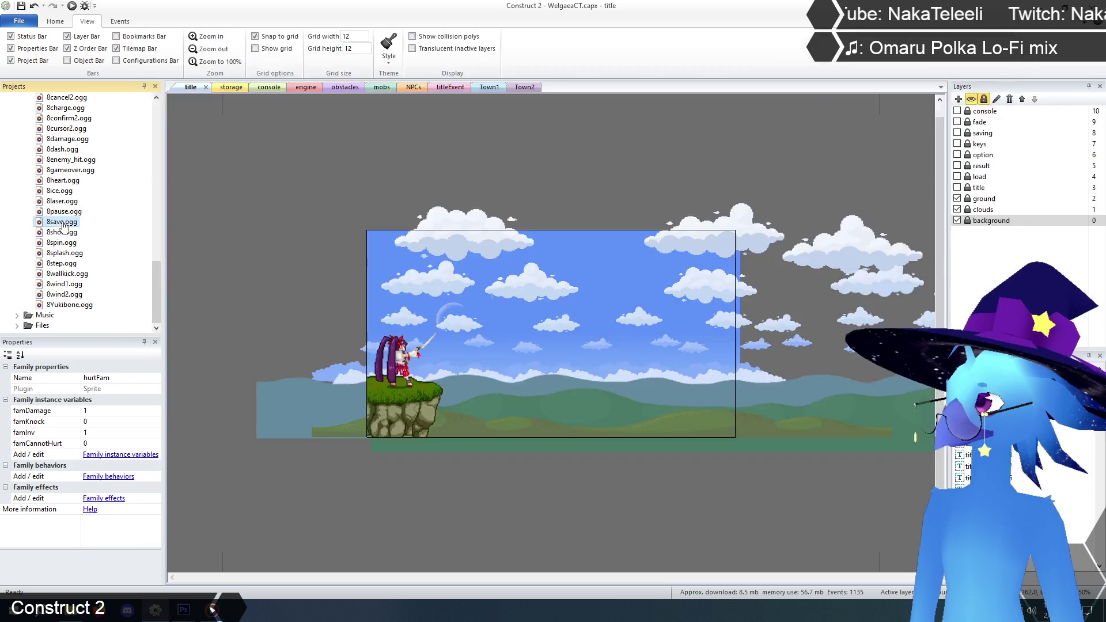
double_click(62, 233)
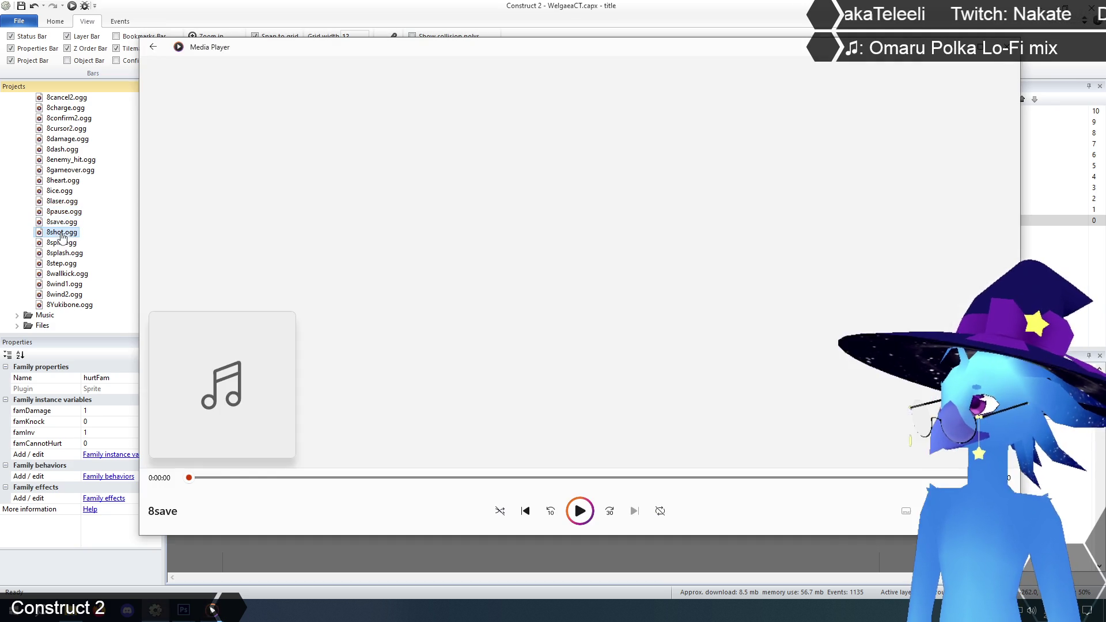
double_click(62, 243)
double_click(64, 254)
double_click(65, 264)
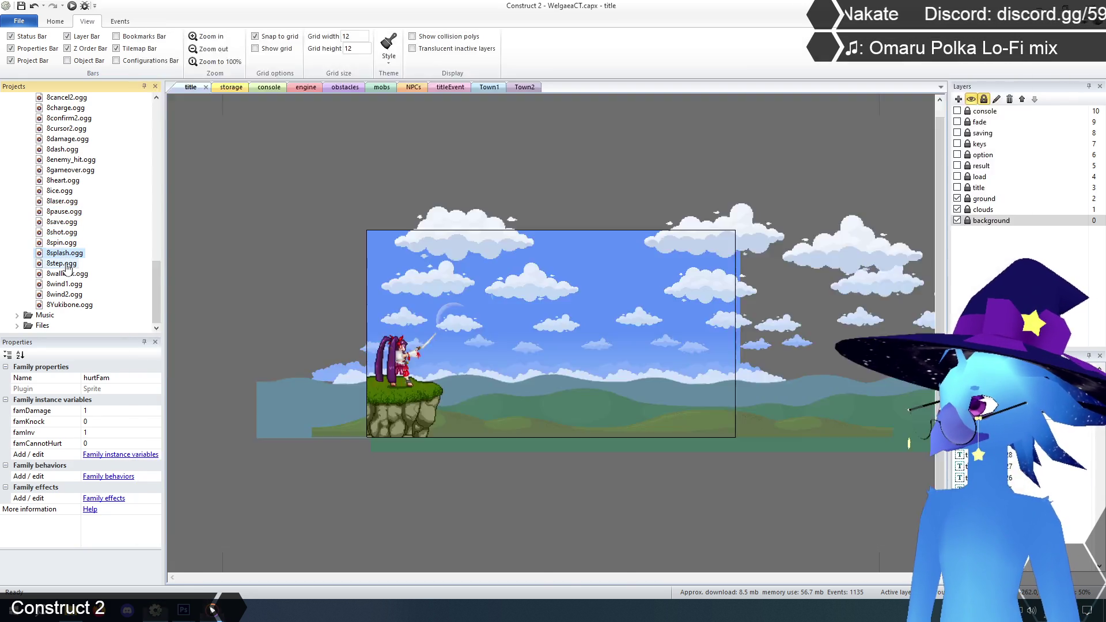
double_click(67, 275)
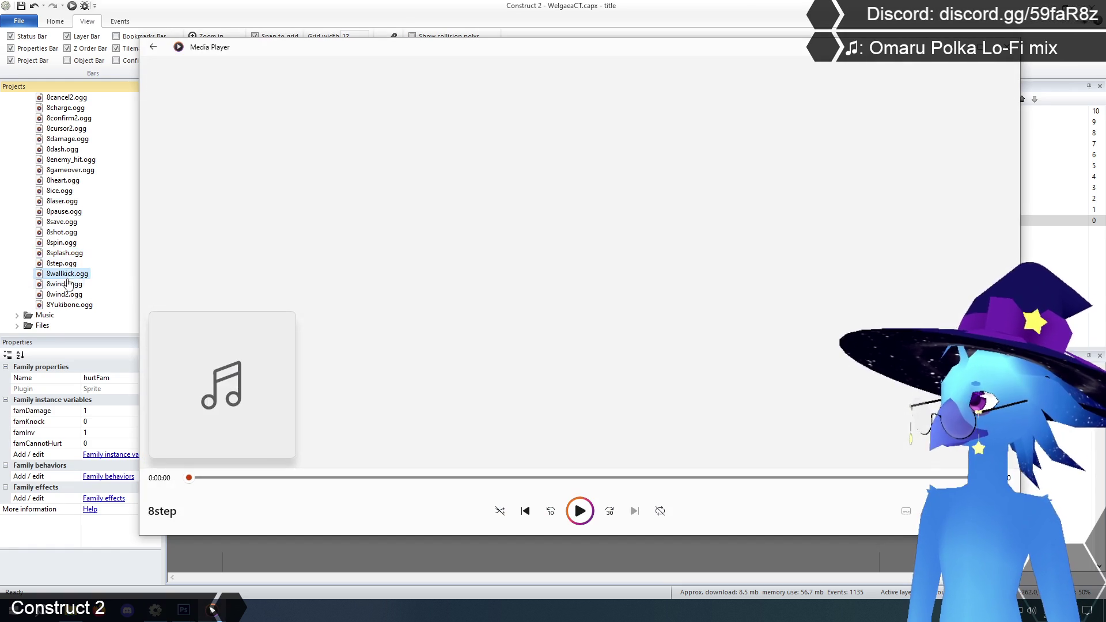
double_click(65, 284)
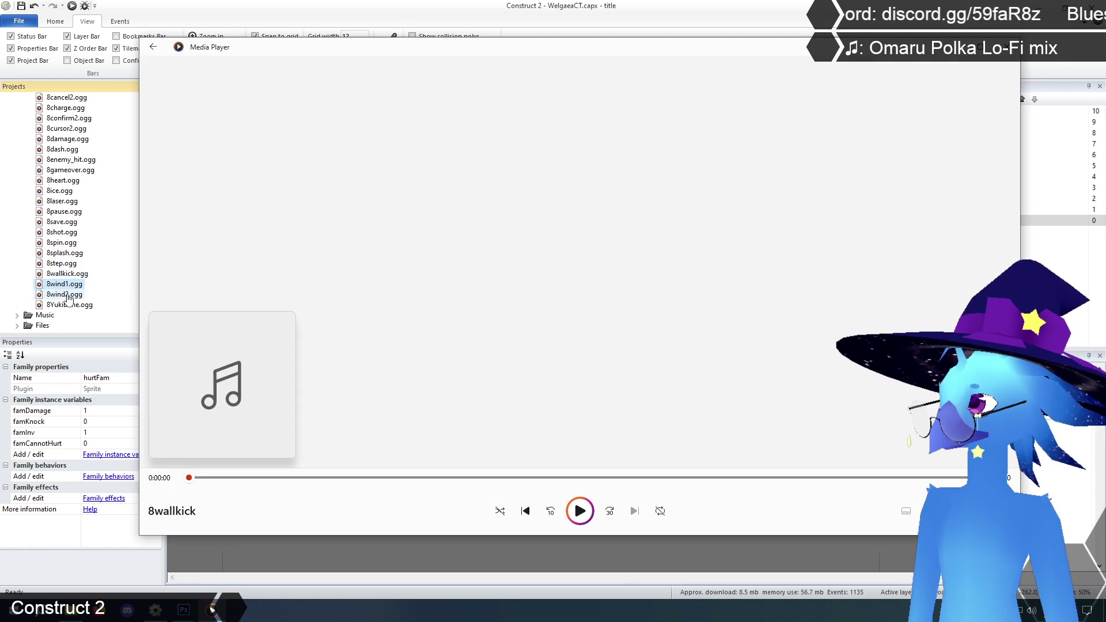
double_click(67, 295)
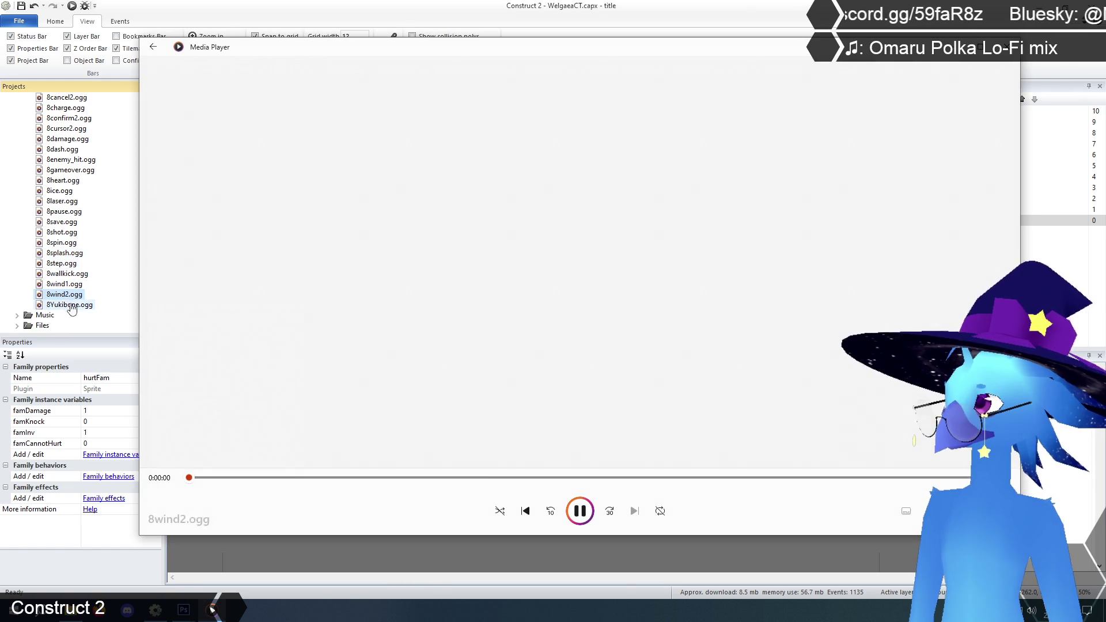
double_click(70, 305)
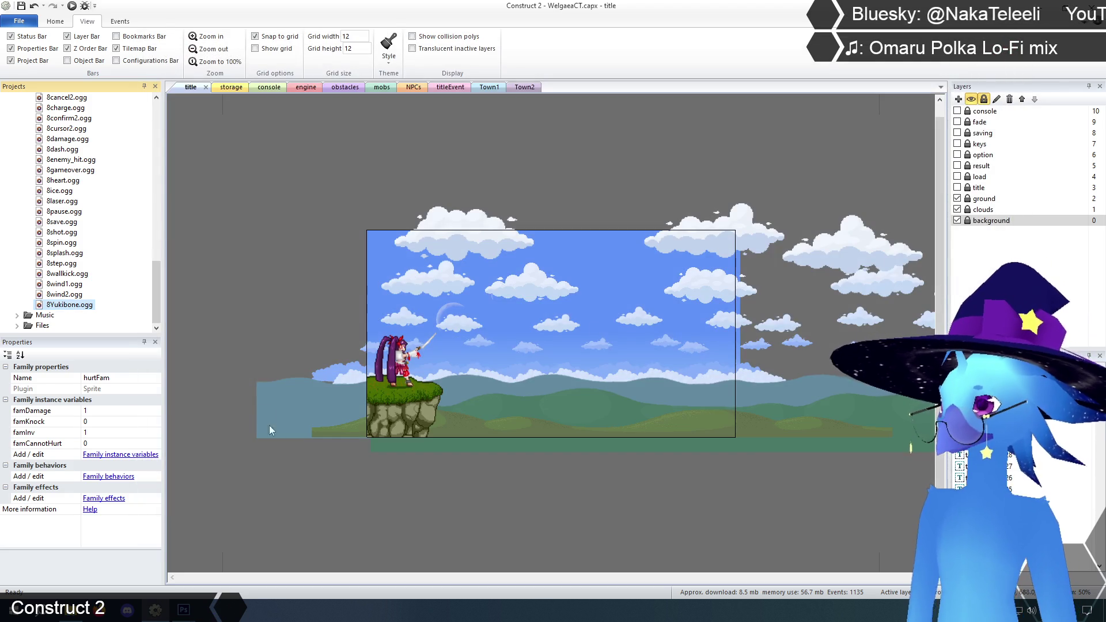
left_click(225, 332)
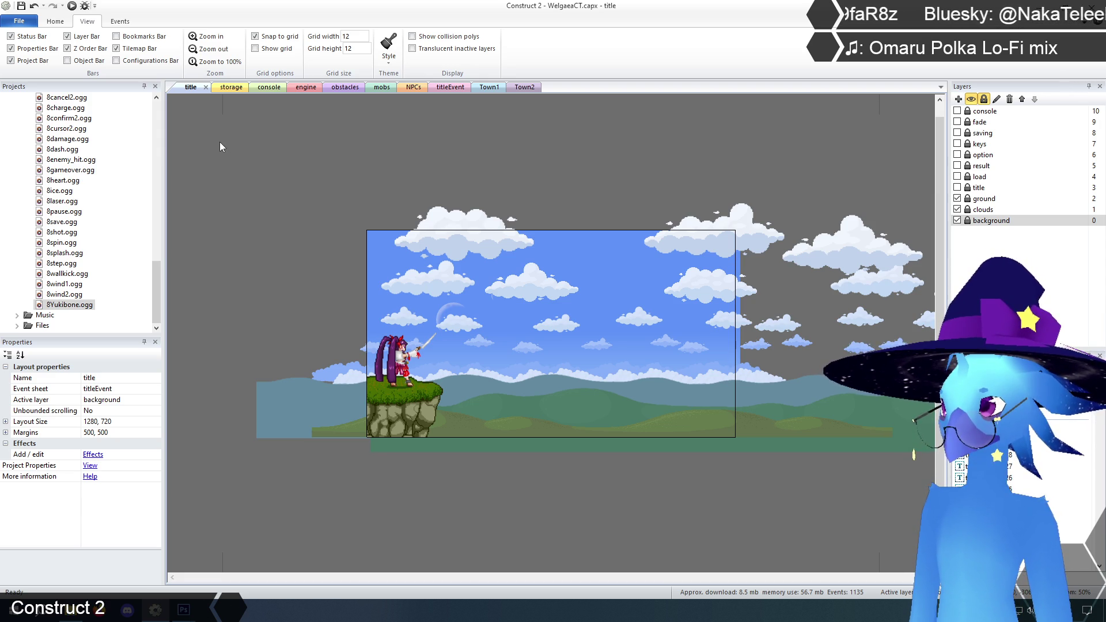
Bring Construct 2 back in front and open the storage layout.
left_click(232, 88)
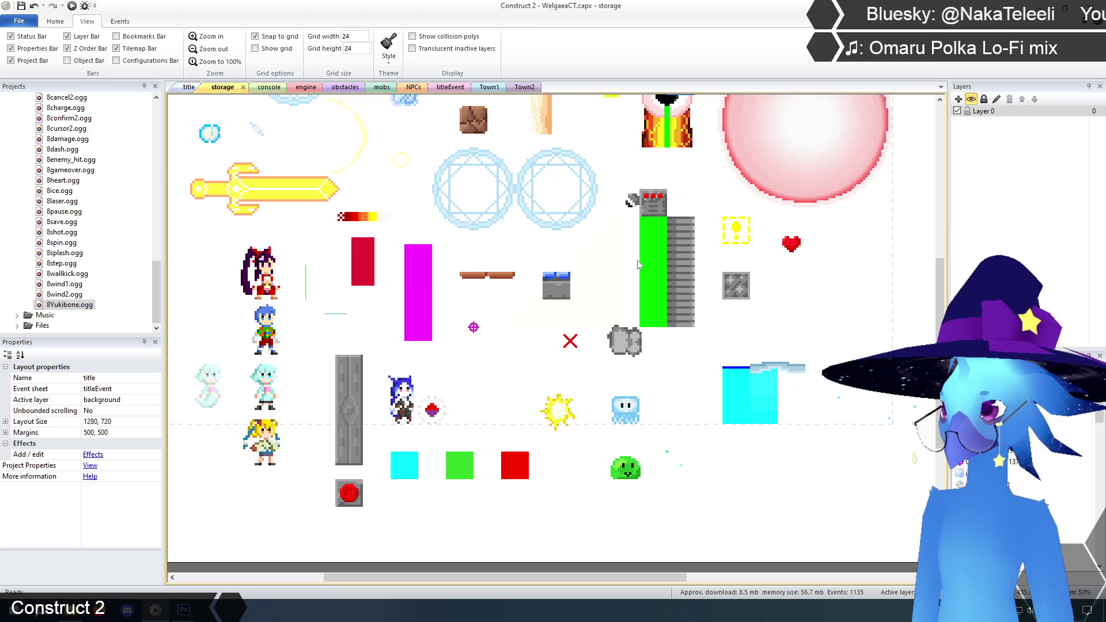
Select the FirewallGate, Firewall pieces and invisible vision box in the storage layout.
left_click_drag(688, 241, 662, 242)
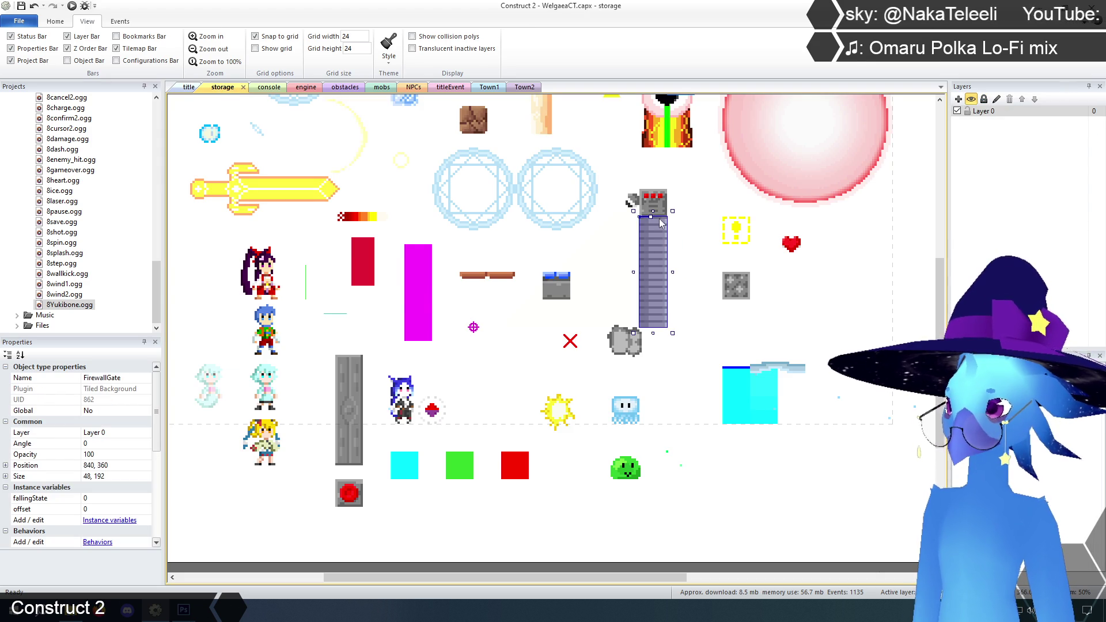
left_click(660, 249)
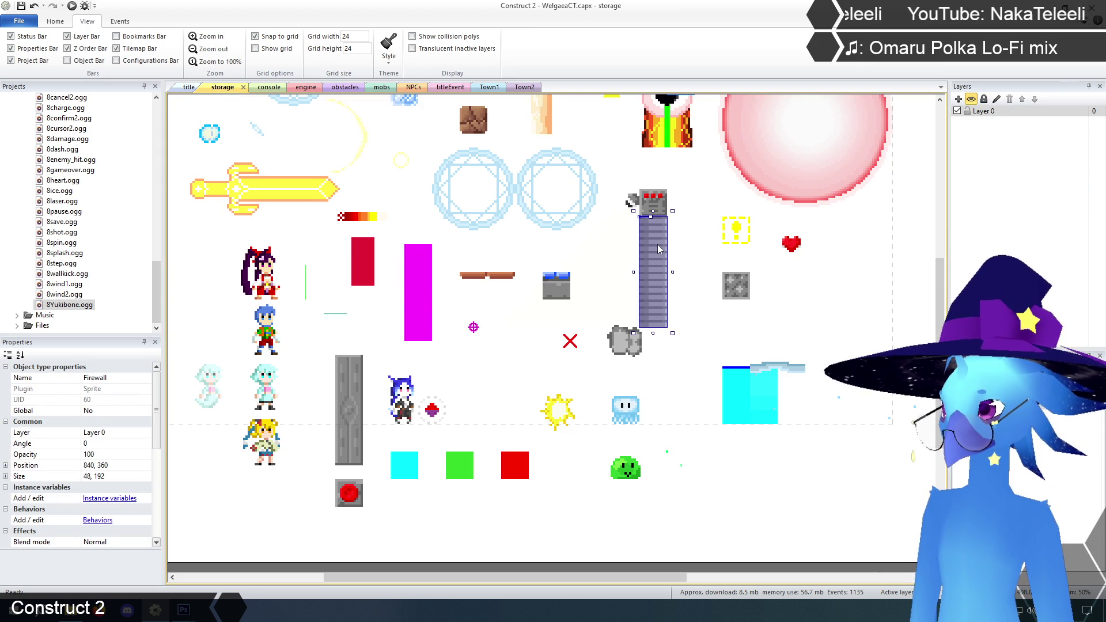
left_click(659, 249)
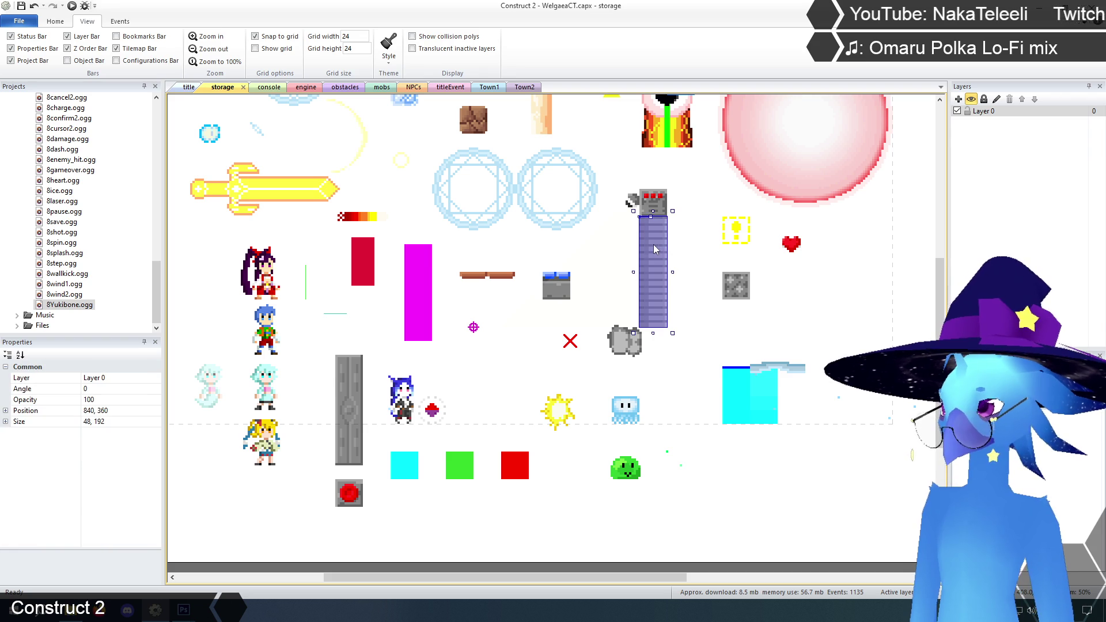
left_click(660, 203)
left_click(615, 266, "ctrl")
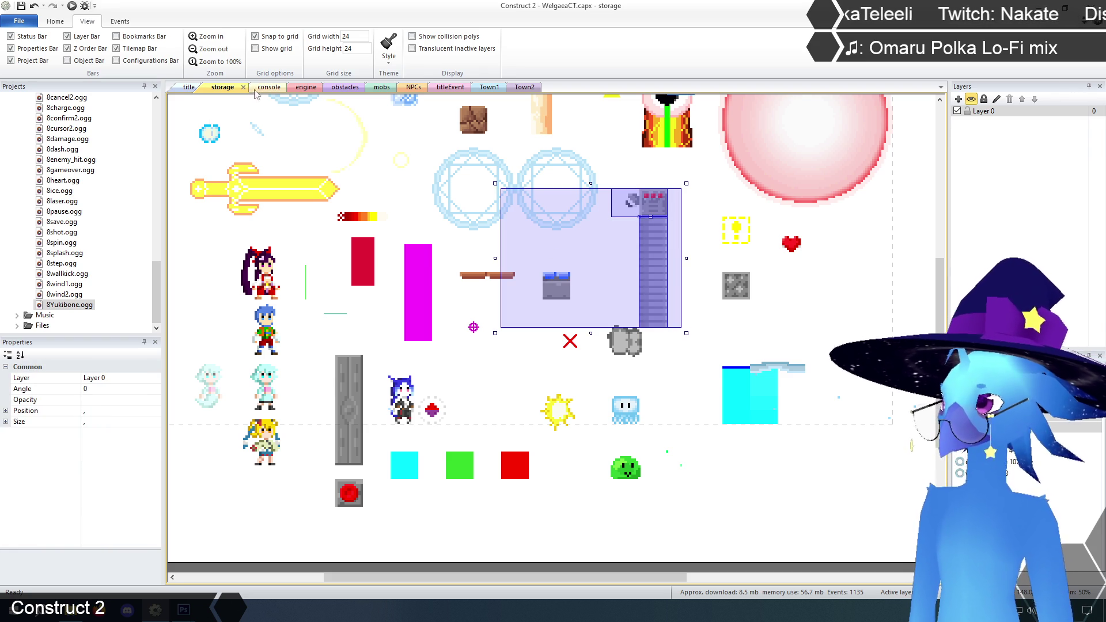
Paste the gate and vision box into Town2 and place them between the village houses.
left_click(524, 87)
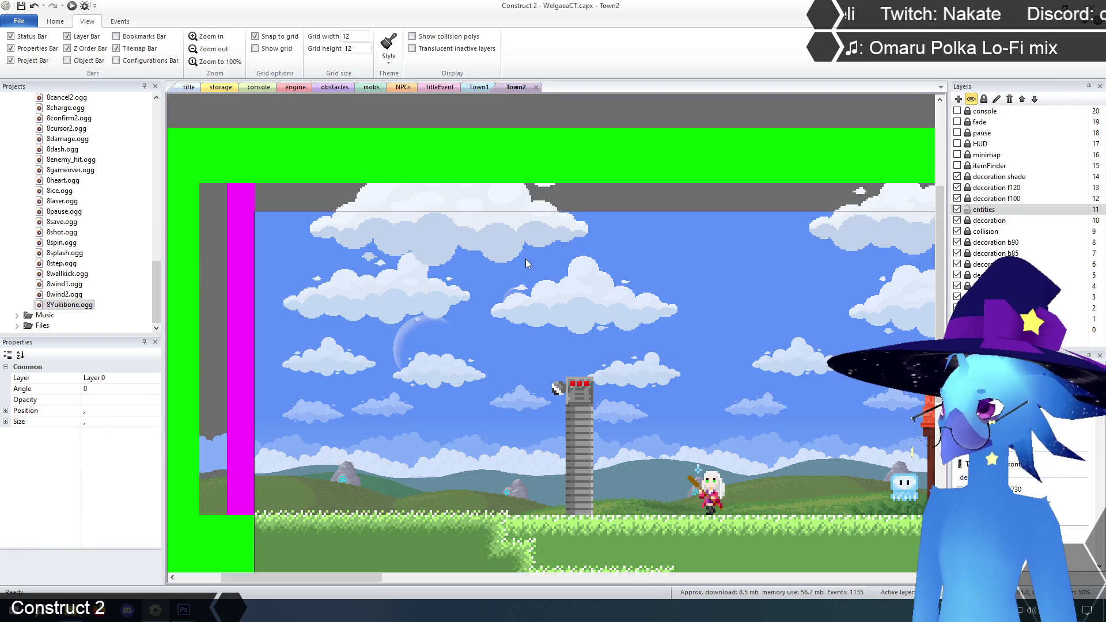
scroll(634, 285, "down", 1)
left_click_drag(368, 577, 481, 577)
left_click_drag(562, 264, 595, 239)
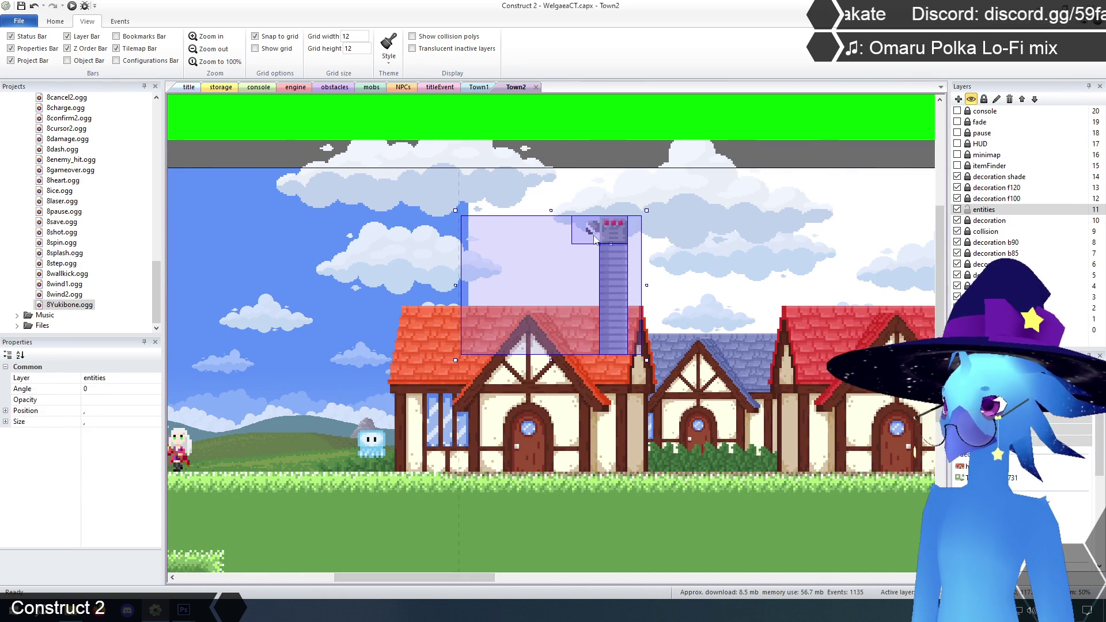
left_click_drag(618, 274, 668, 385)
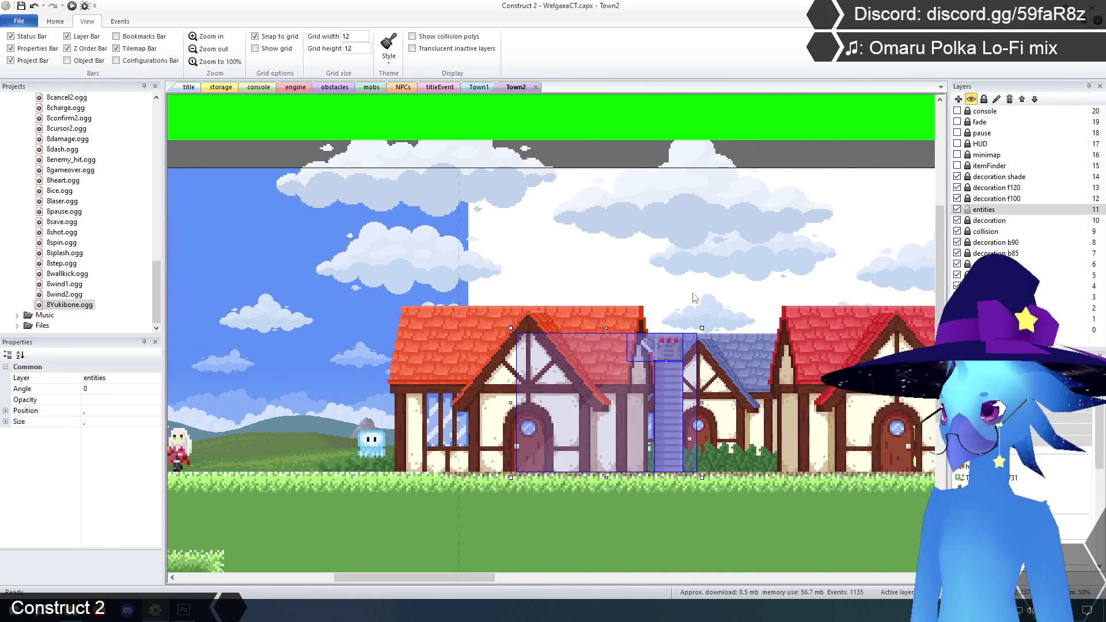
left_click(696, 319)
Check the placed FirewallGate's properties in Town2, then go back to the title layout.
left_click(662, 401)
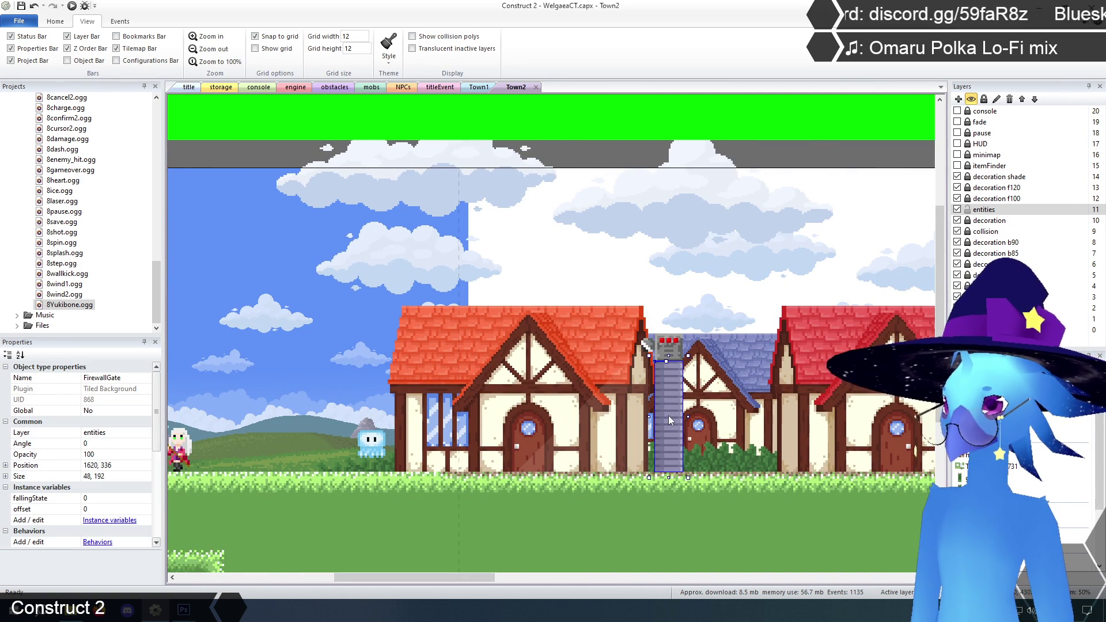
left_click(543, 251)
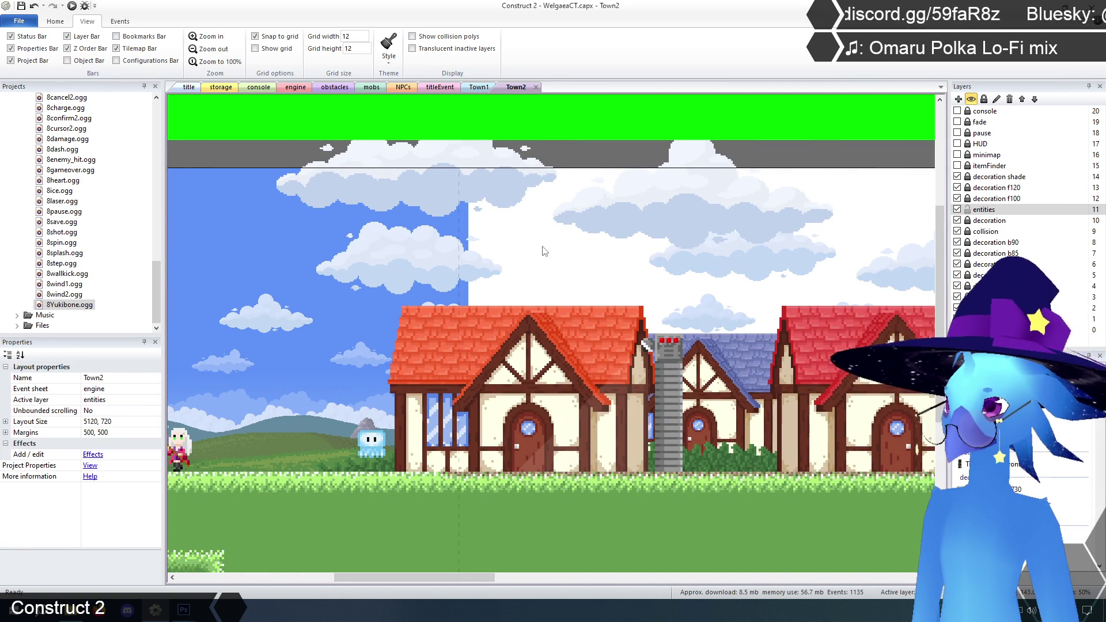
left_click(187, 89)
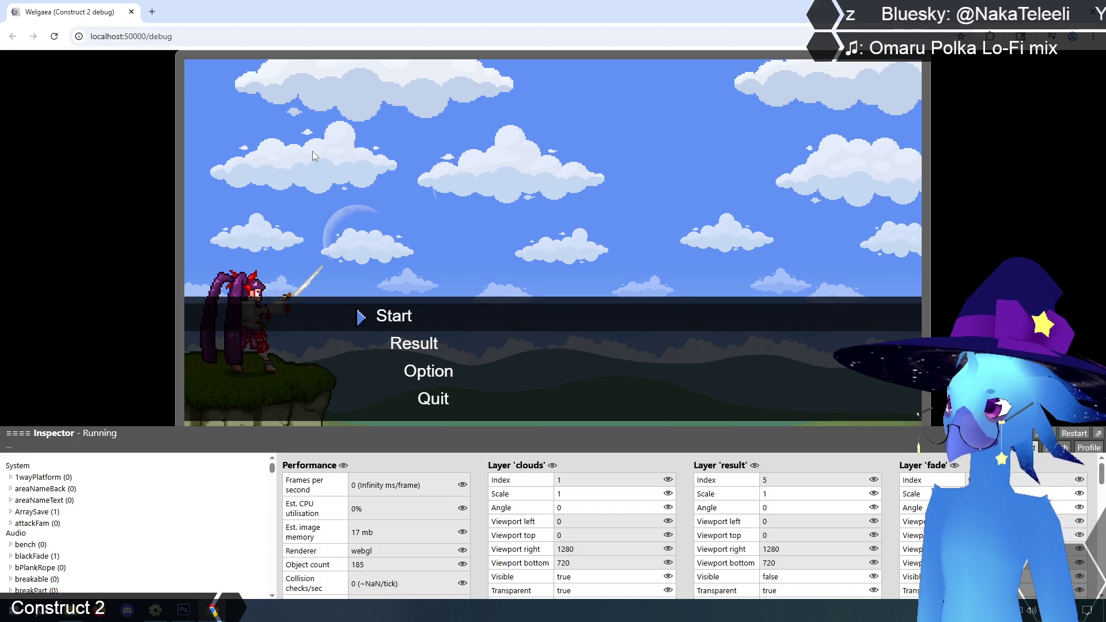
Start the debug preview, walk into the village, and slash the ghost.
key("z")
key("z")
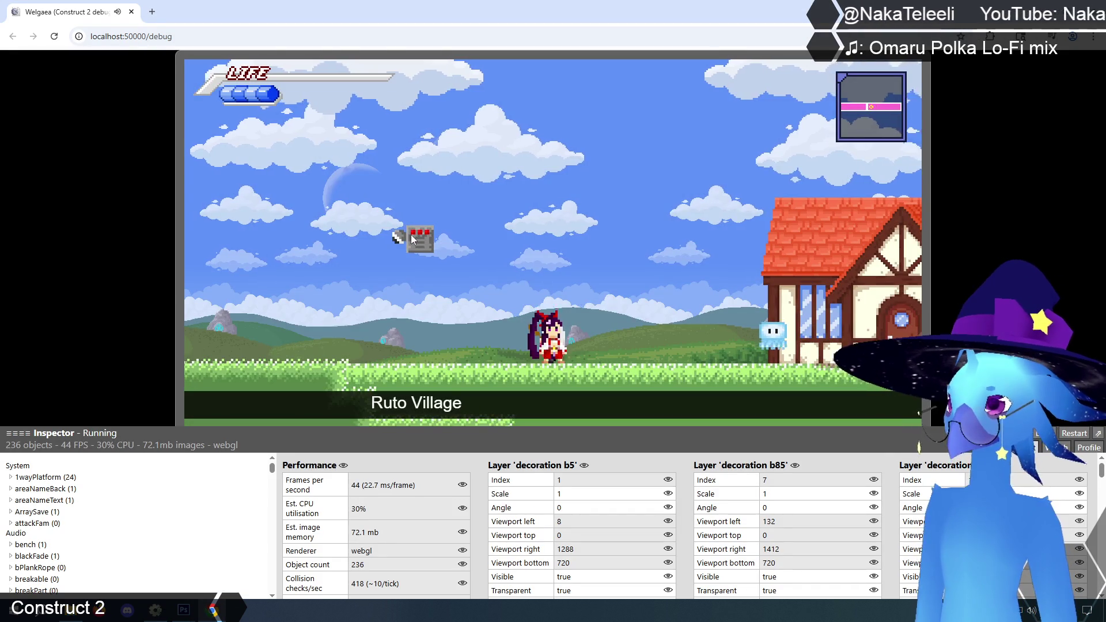
key("Right")
key("Left")
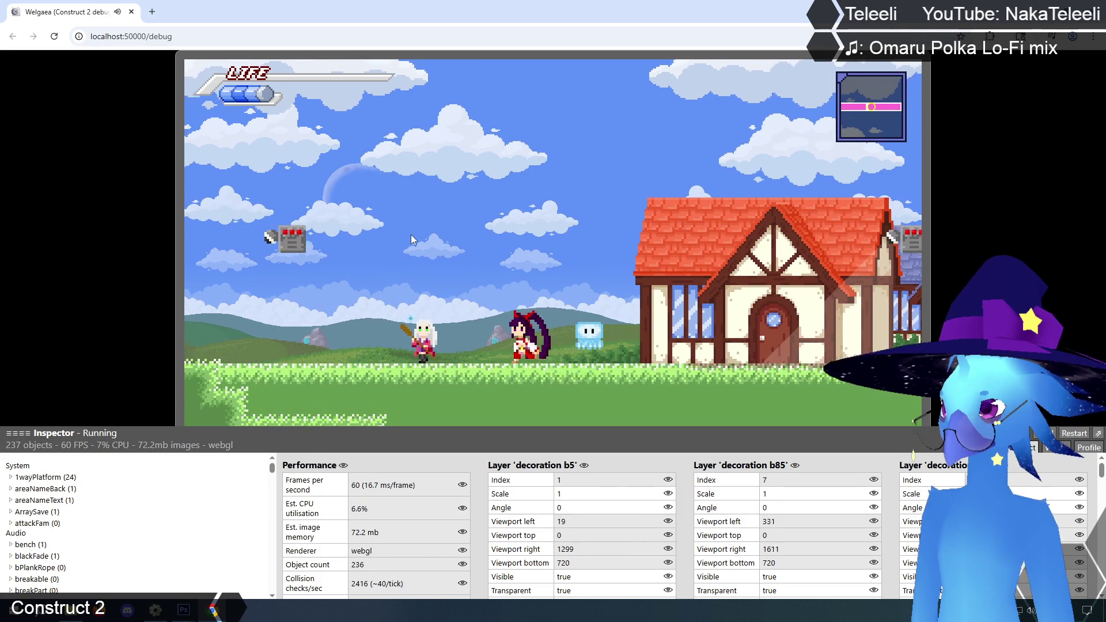
key("Right")
key("x")
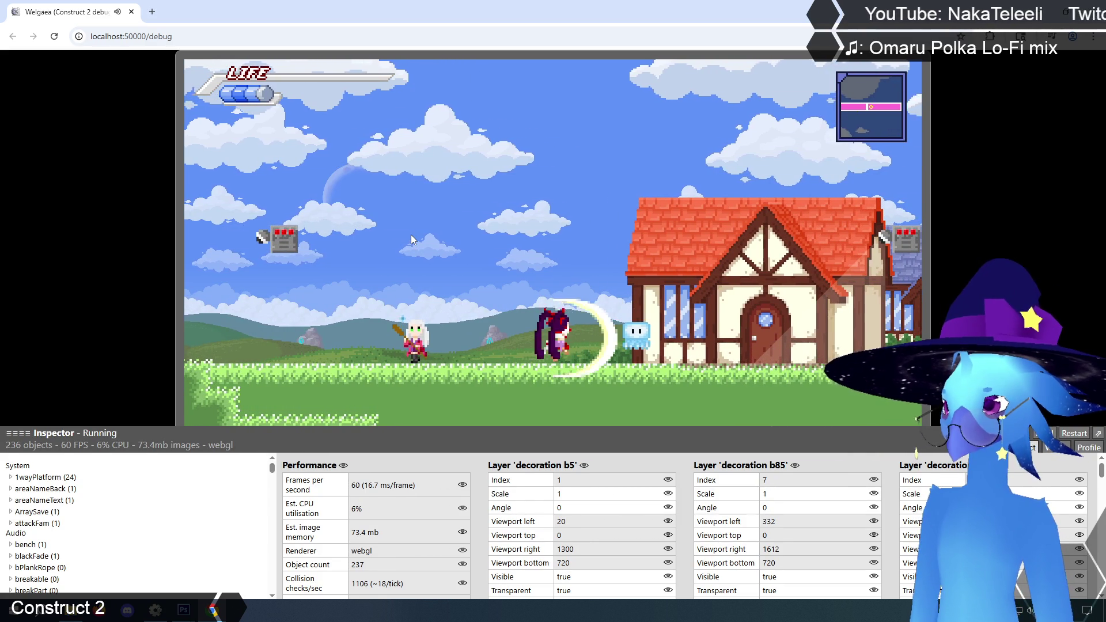
key("Right")
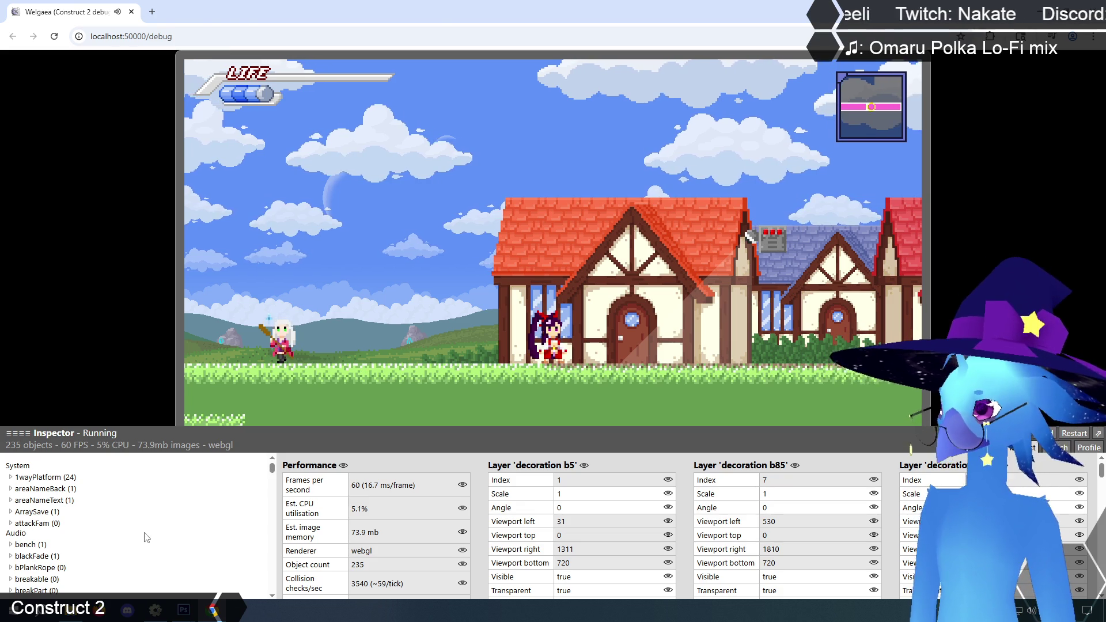
Expand Firewall in the Inspector and compare instances #0 and #1.
scroll(102, 521, "down", 5)
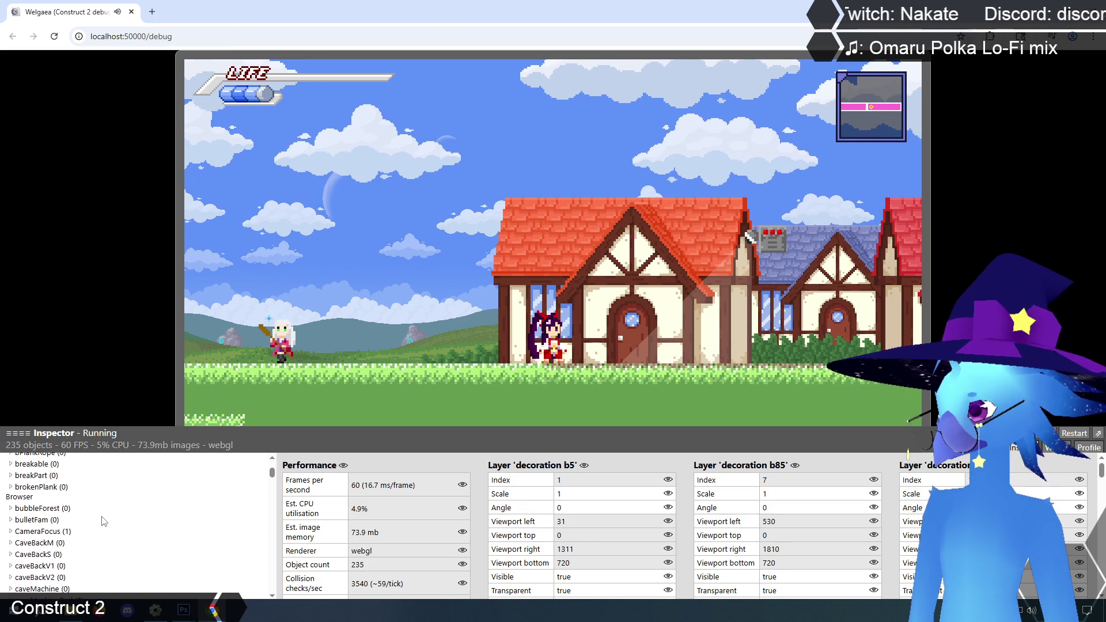
scroll(102, 521, "down", 10)
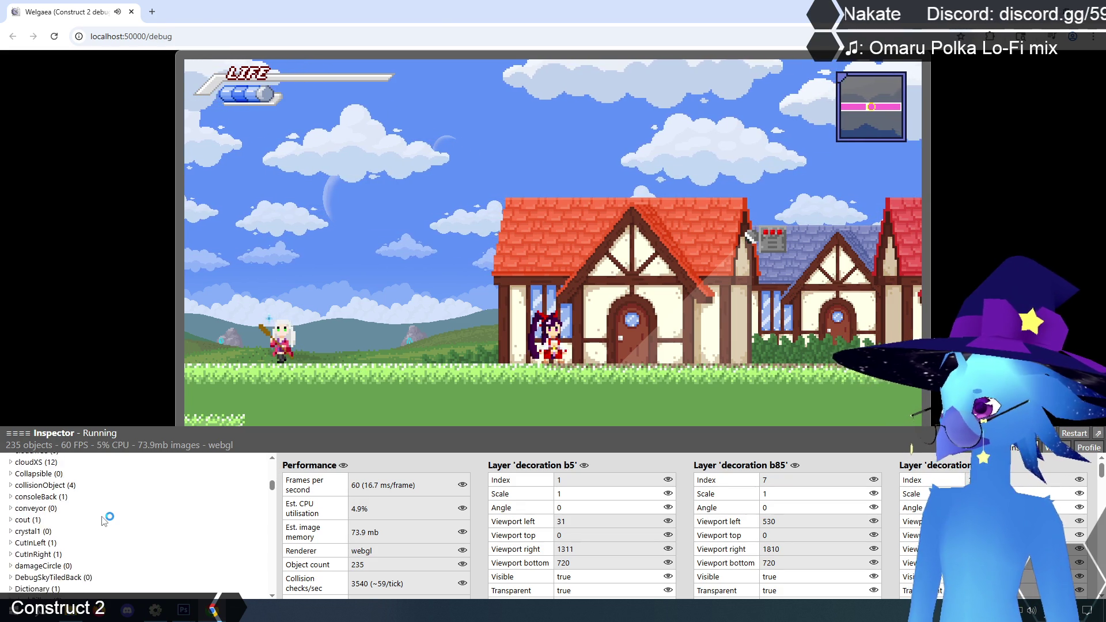
scroll(103, 521, "down", 5)
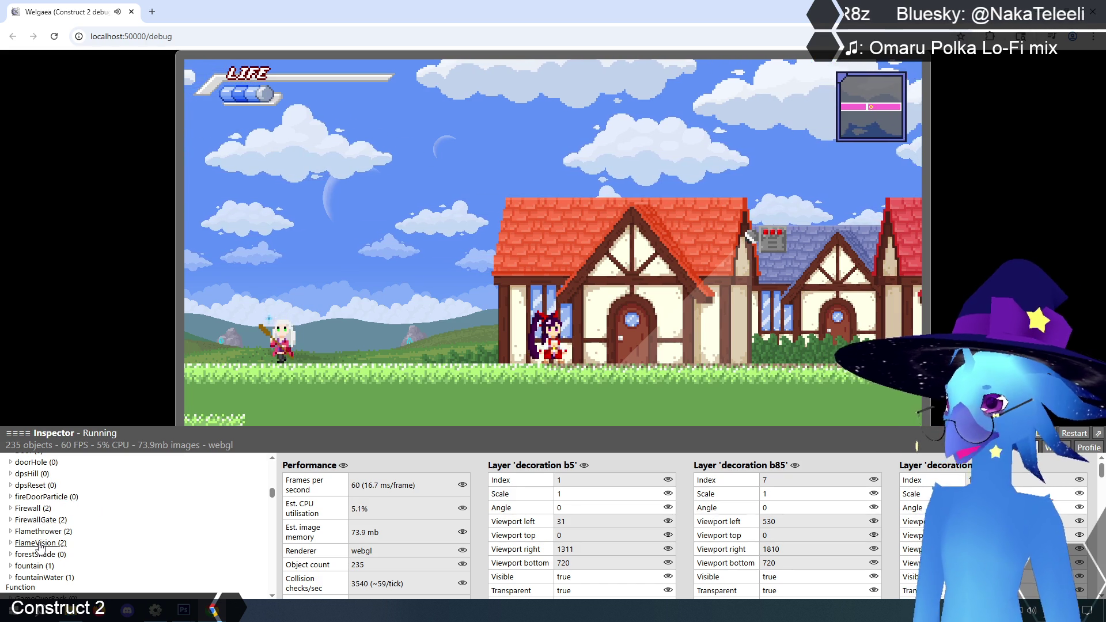
left_click(20, 509)
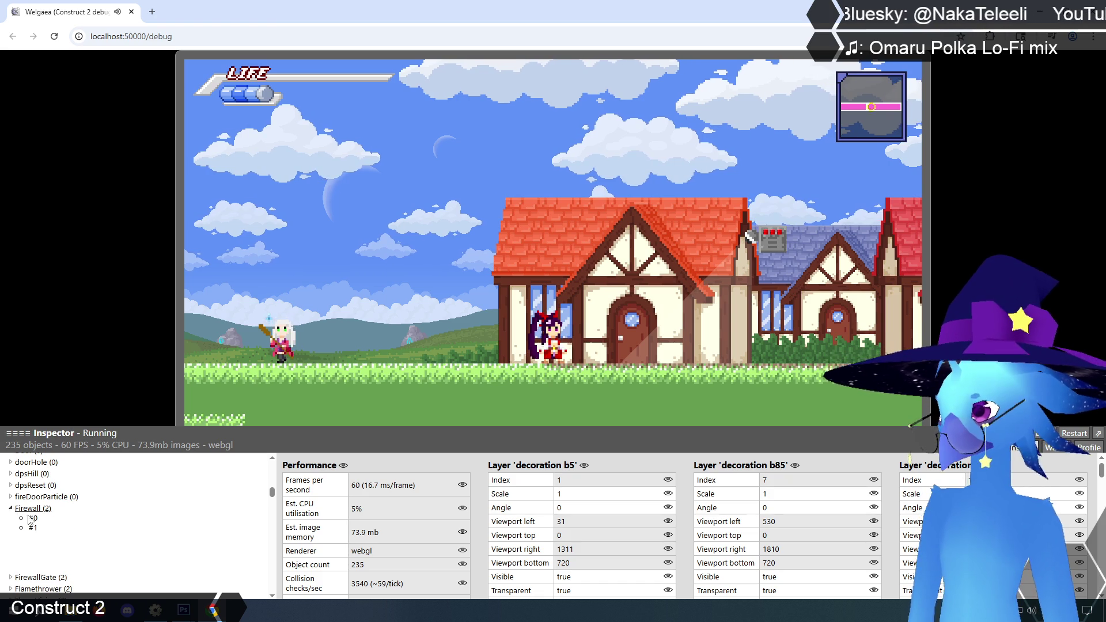
left_click(32, 520)
left_click(33, 529)
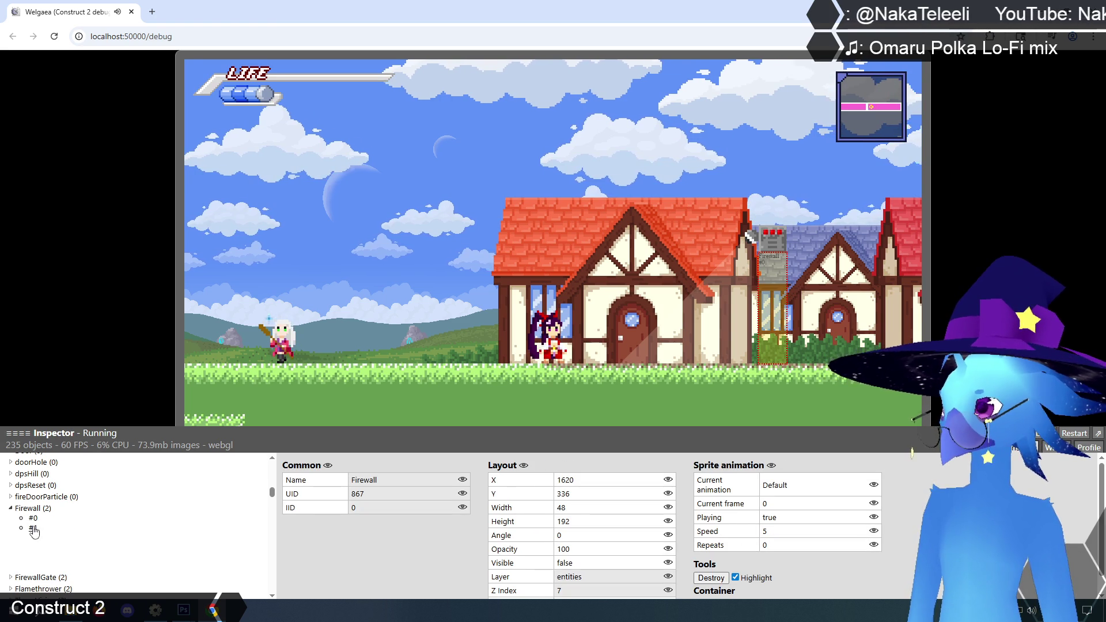
left_click(33, 518)
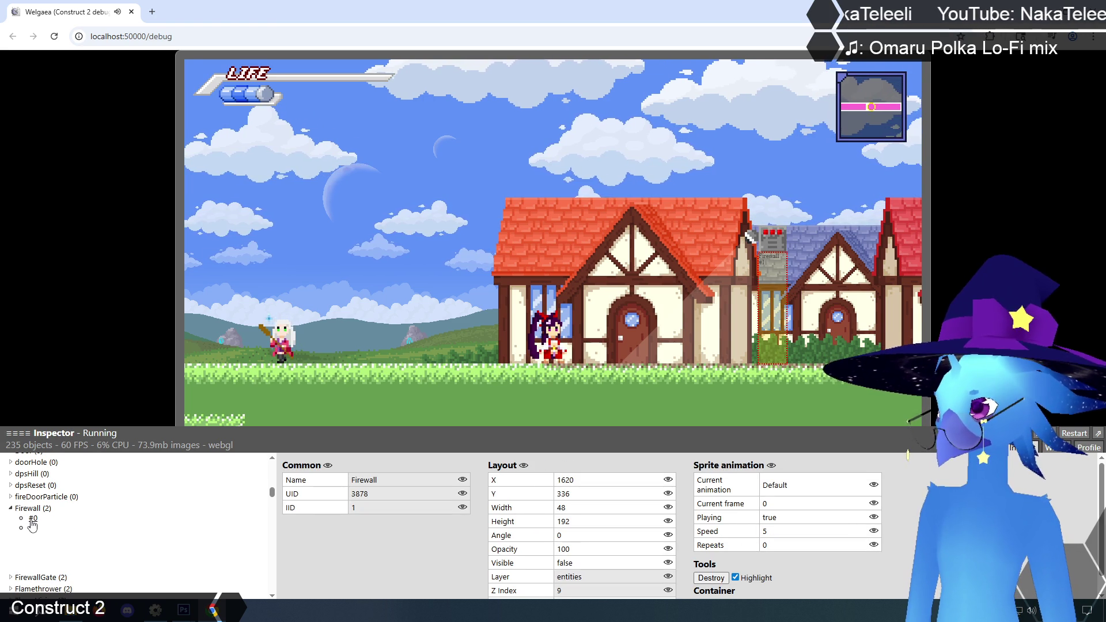
left_click(32, 529)
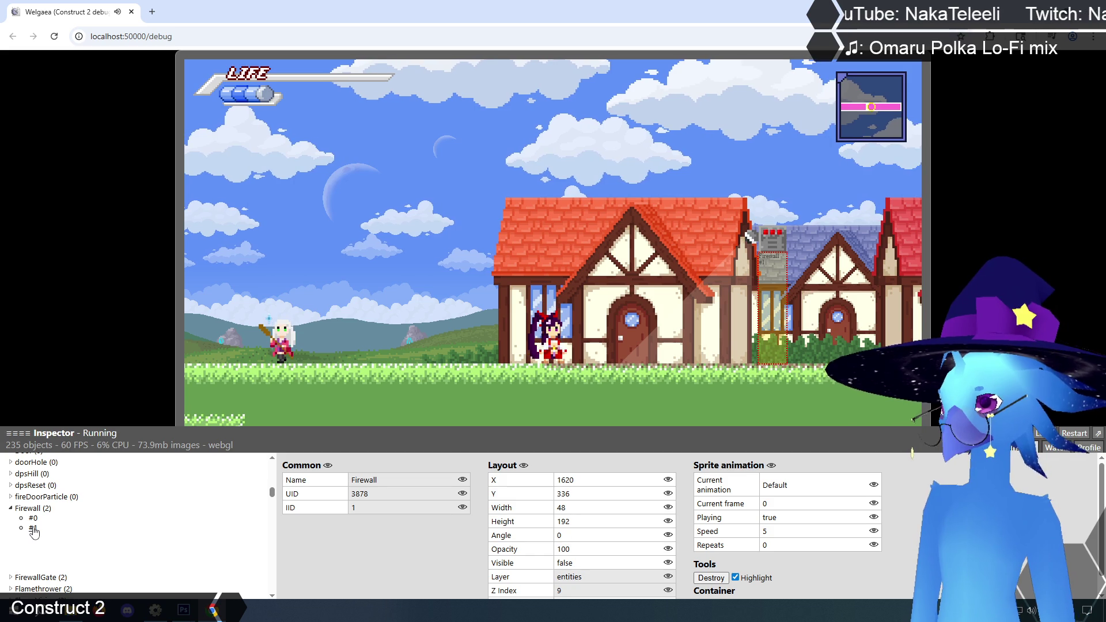
left_click(33, 519)
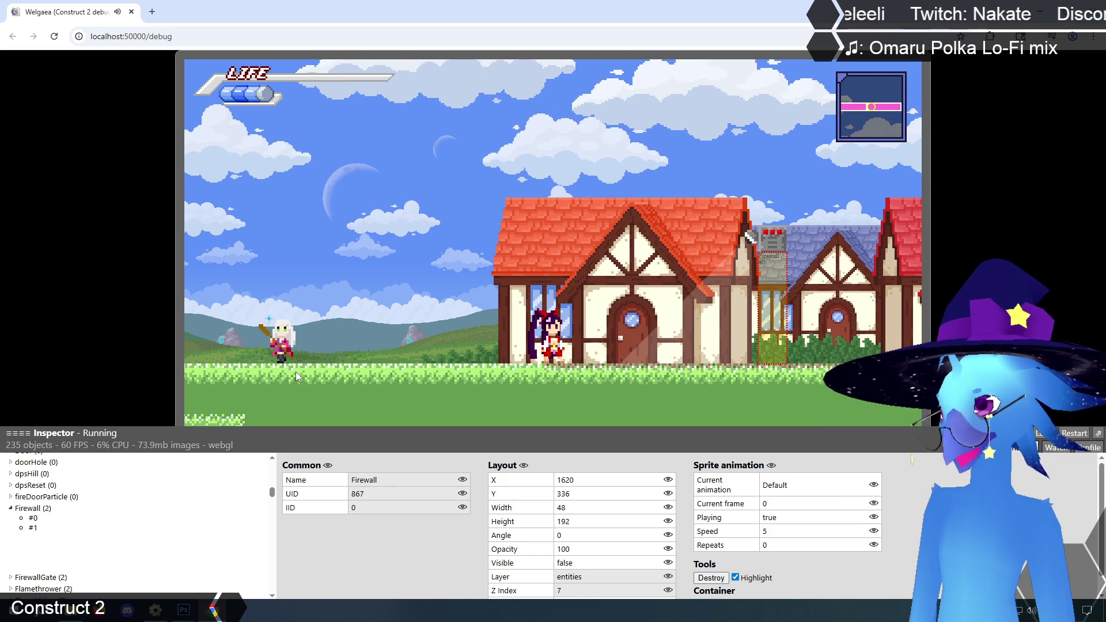
Walk toward the firewall, recheck Firewall instance #1, and return to the editor.
key("Right")
key("Left")
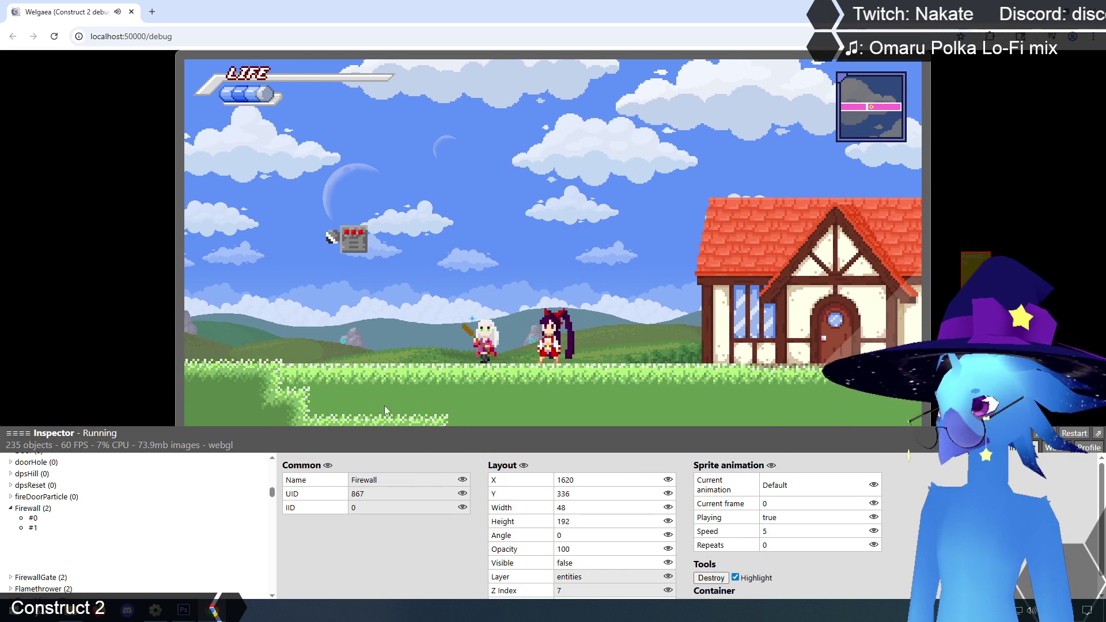
left_click(33, 528)
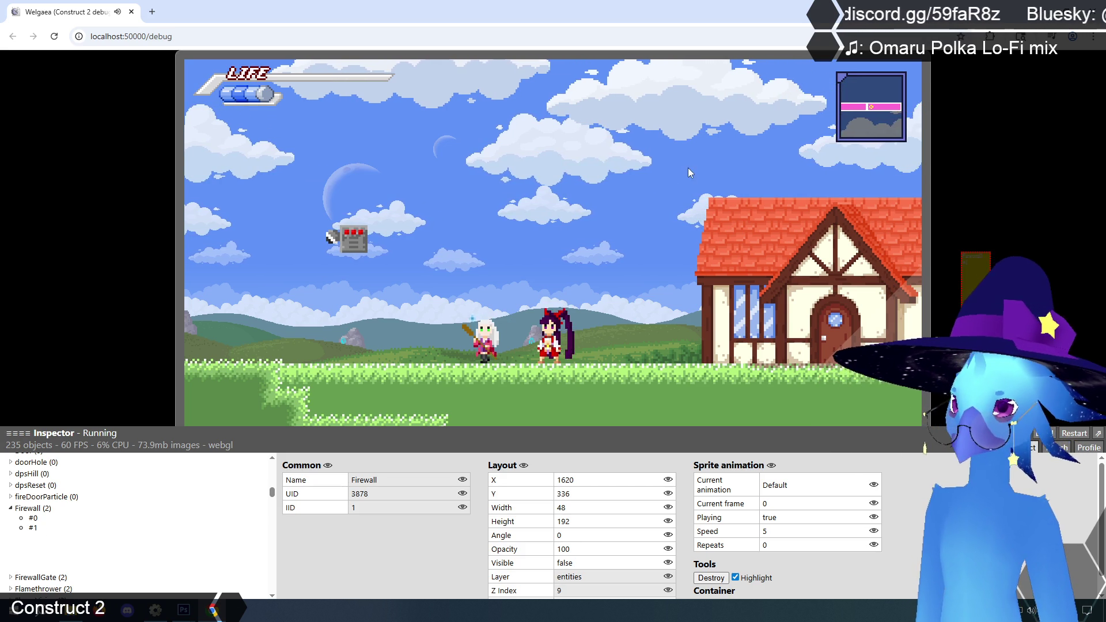
key("alt+Tab")
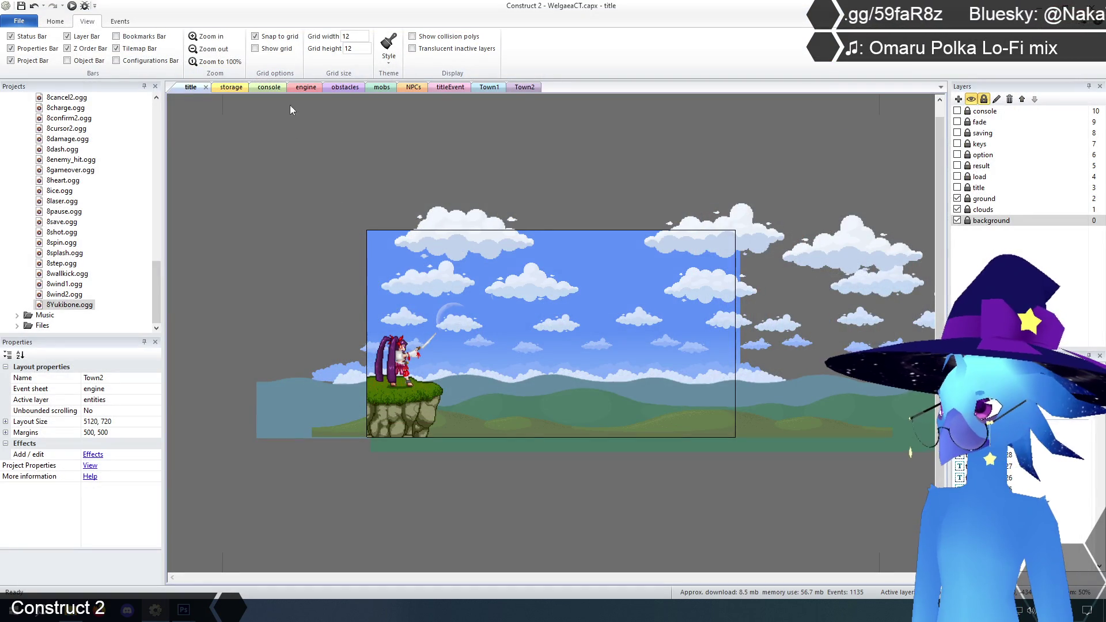
Delete the FlameVision sprite in Town2 and check the Firewall and FirewallGate left behind.
left_click(522, 89)
left_click(628, 407)
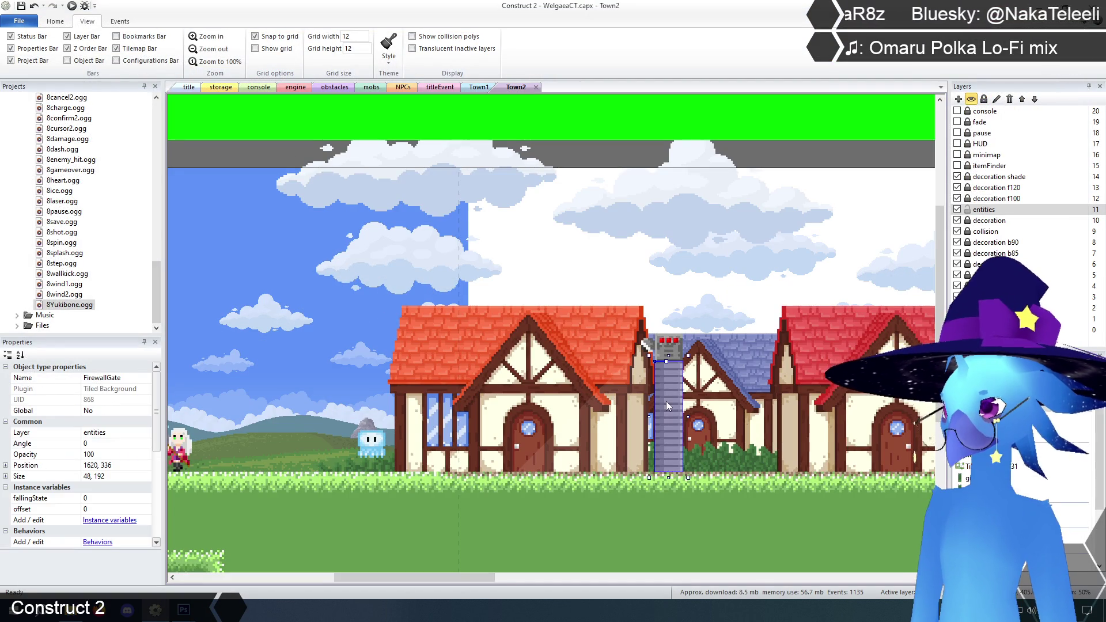
key("Delete")
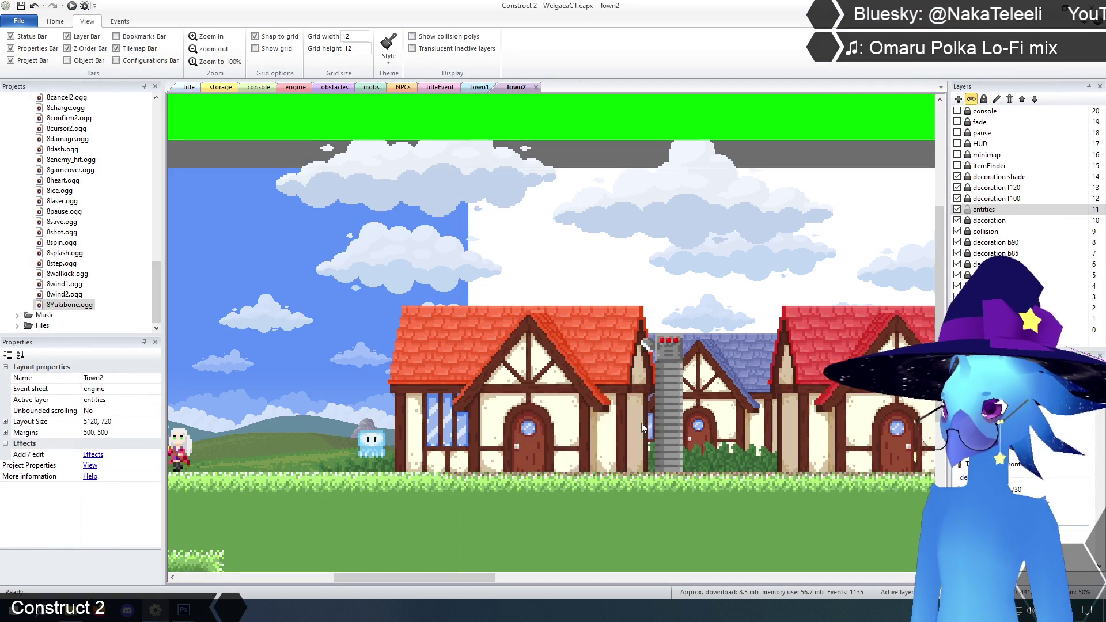
left_click(662, 412)
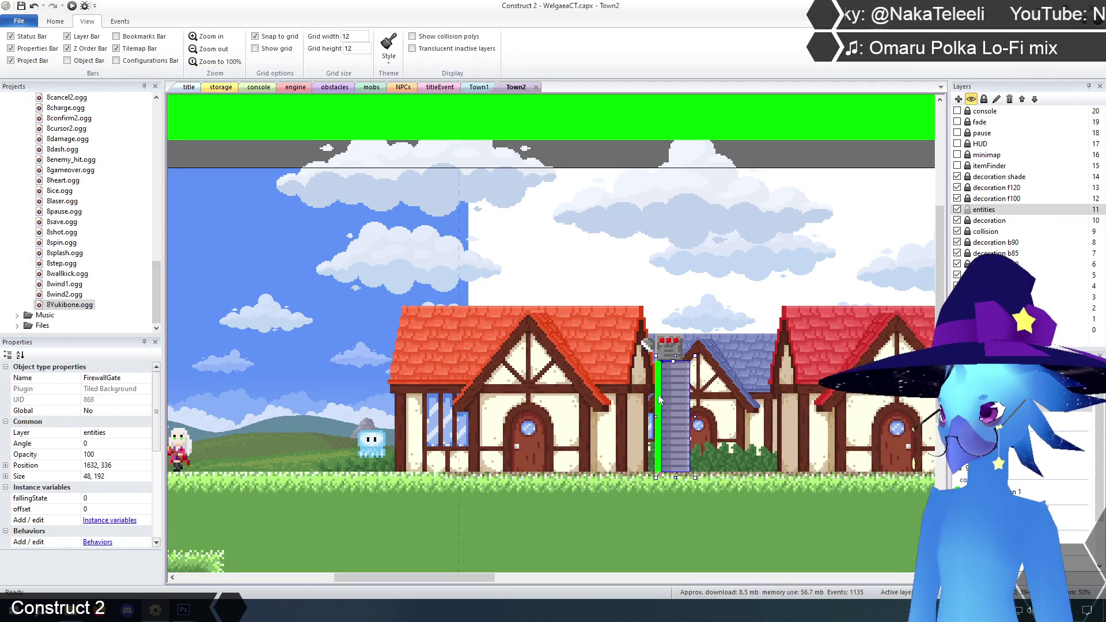
left_click(673, 409)
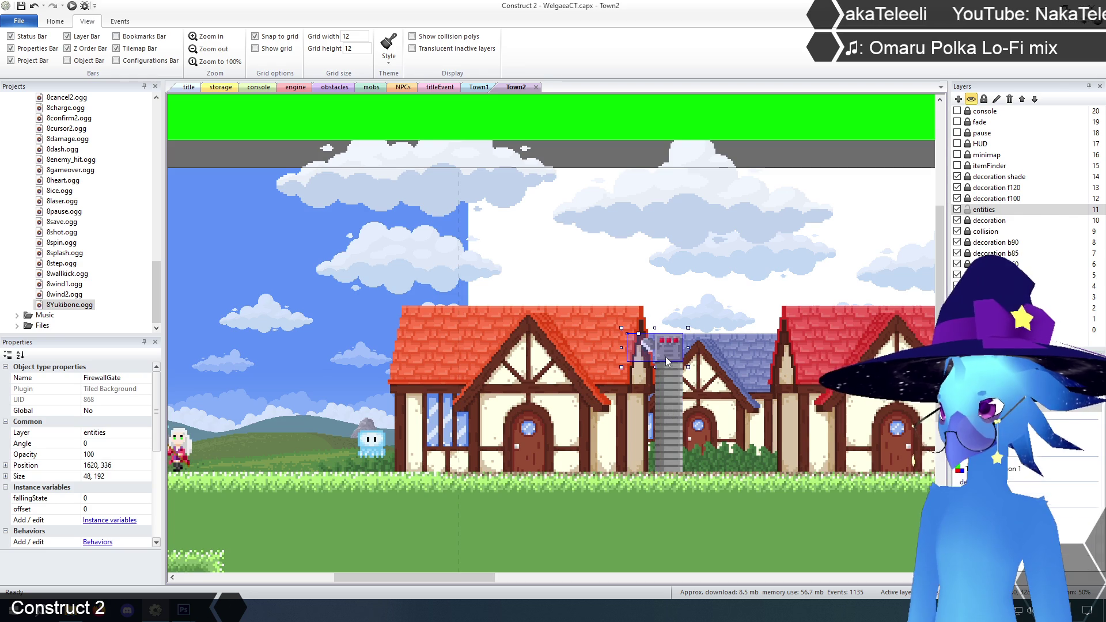
left_click(189, 87)
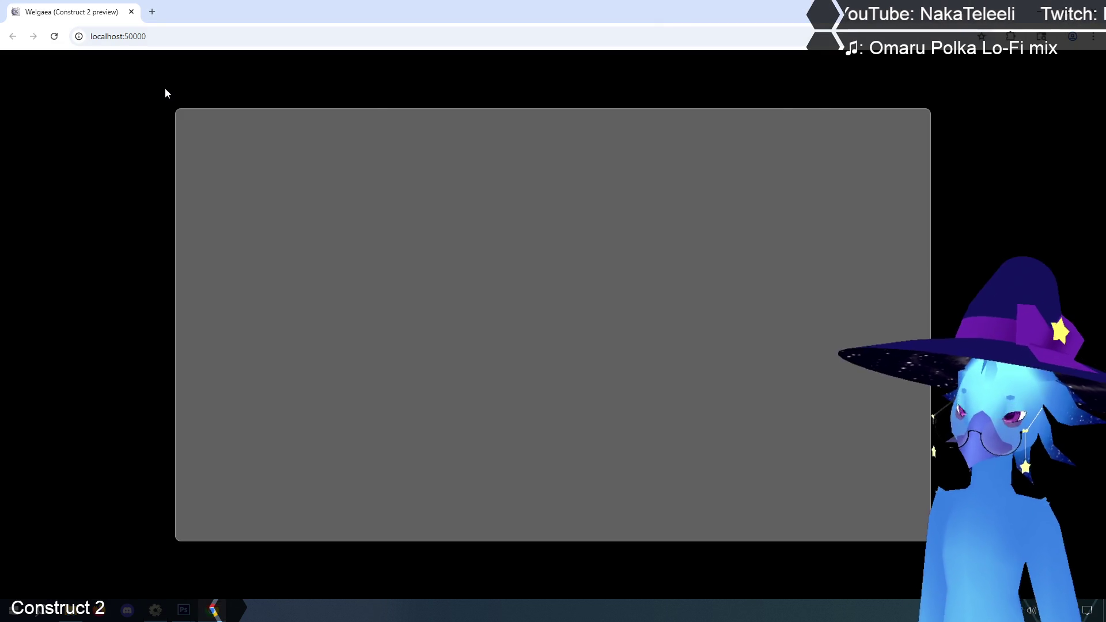
Launch the preview, load a save, and run and jump through Ruto Village.
key("Return")
key("Return")
key("Right")
key("Up")
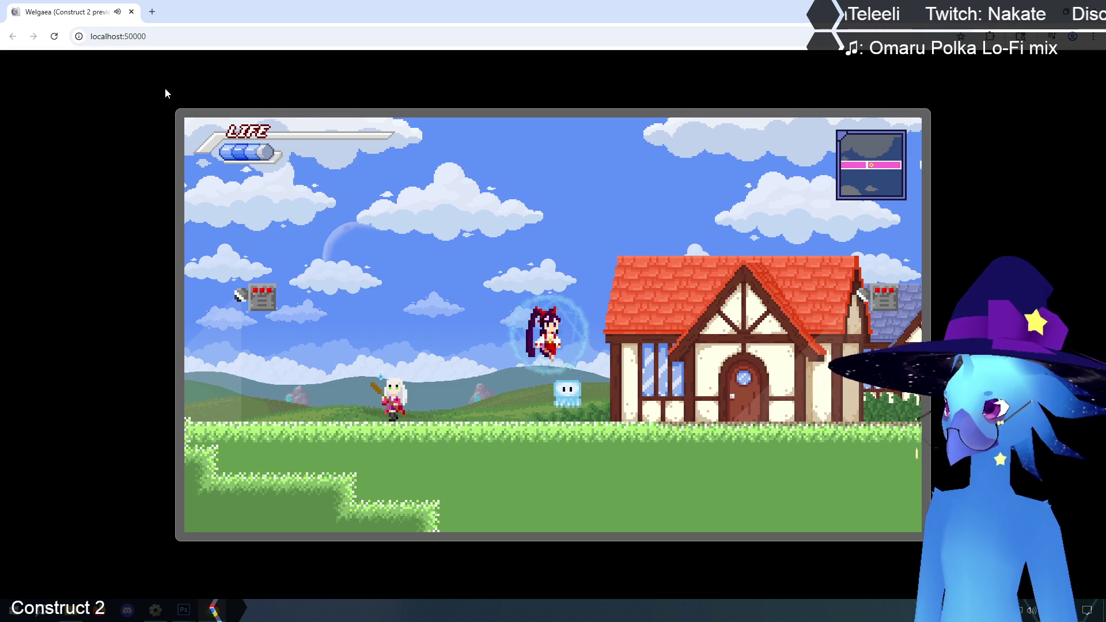
key("Left")
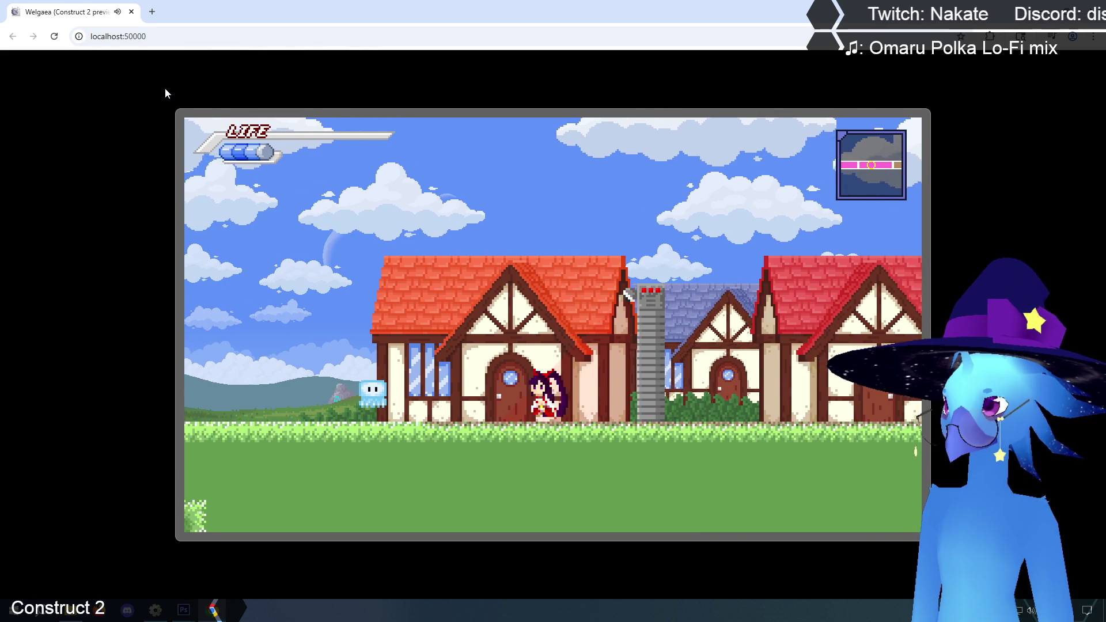
key("Up")
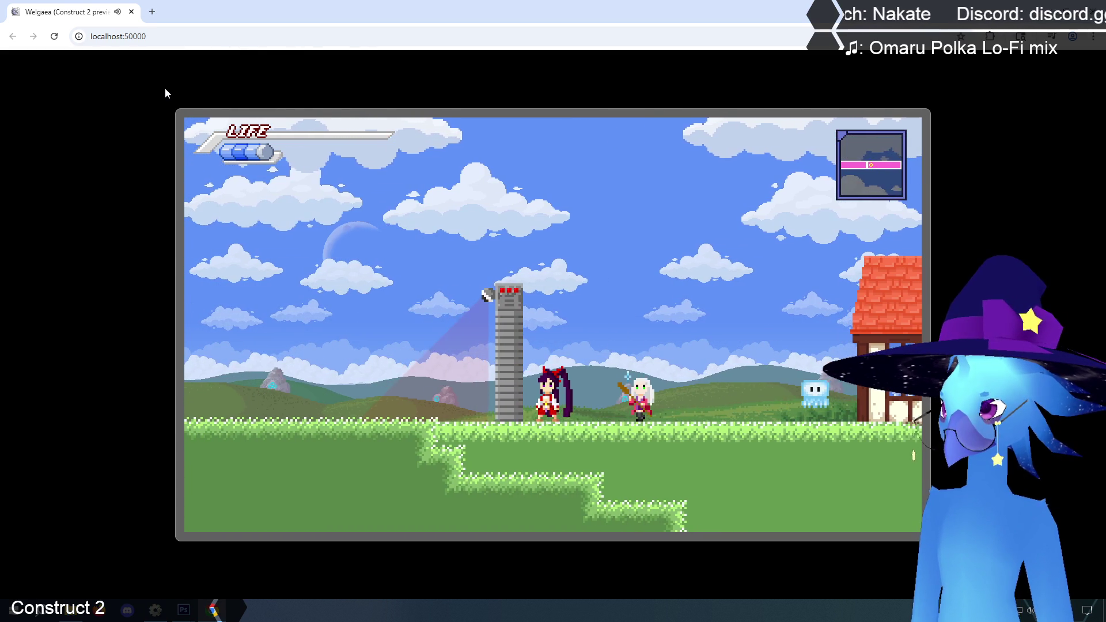
key("Left")
key("Up")
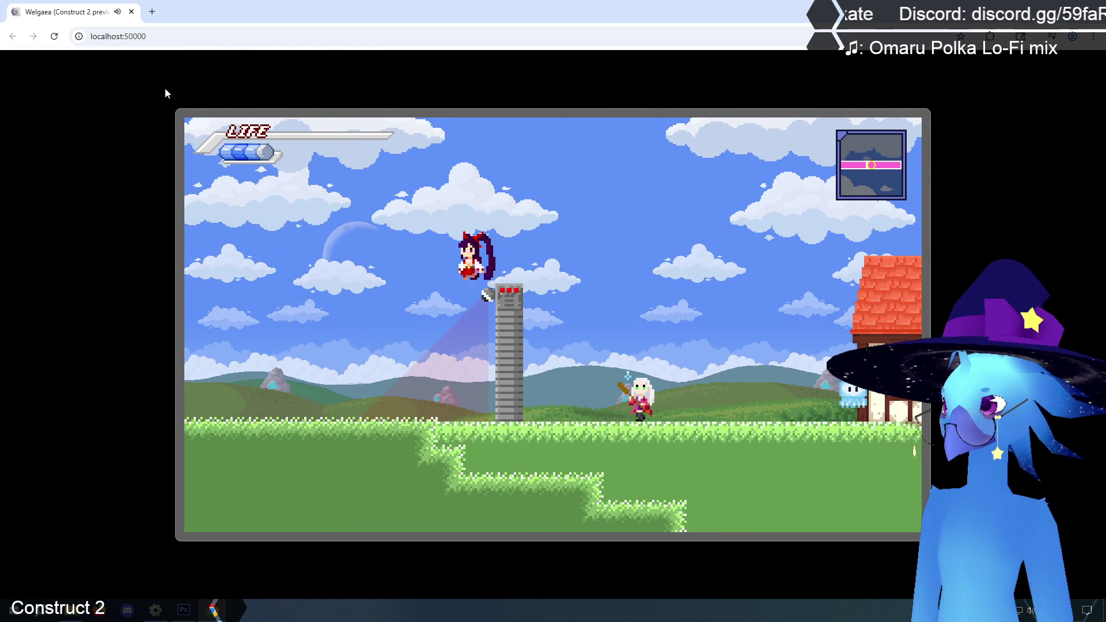
key("Right")
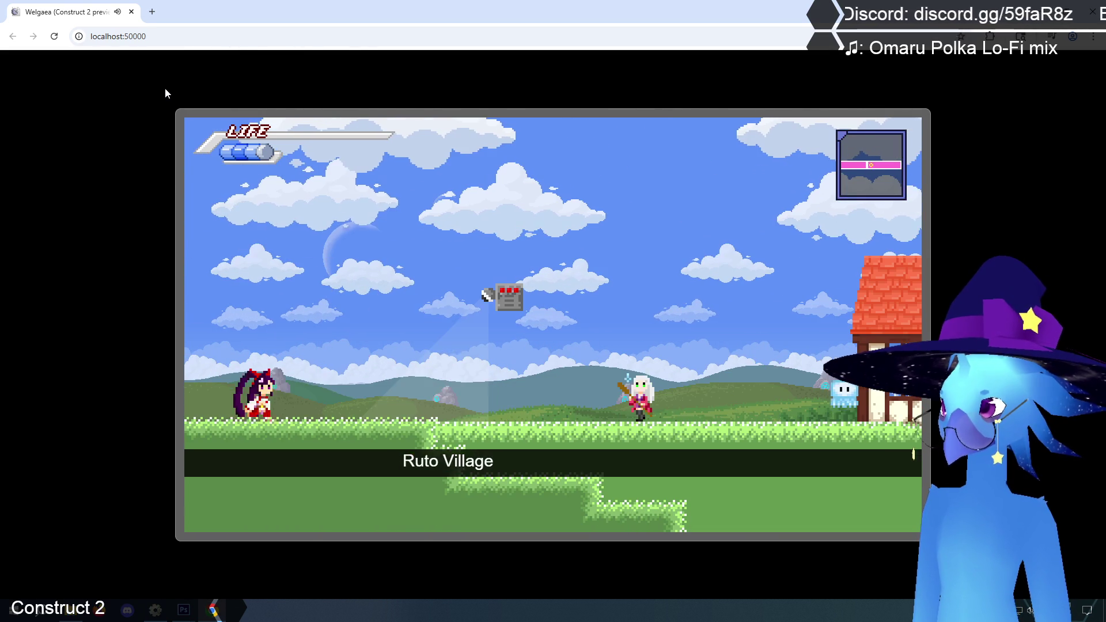
key("Right")
key("Up")
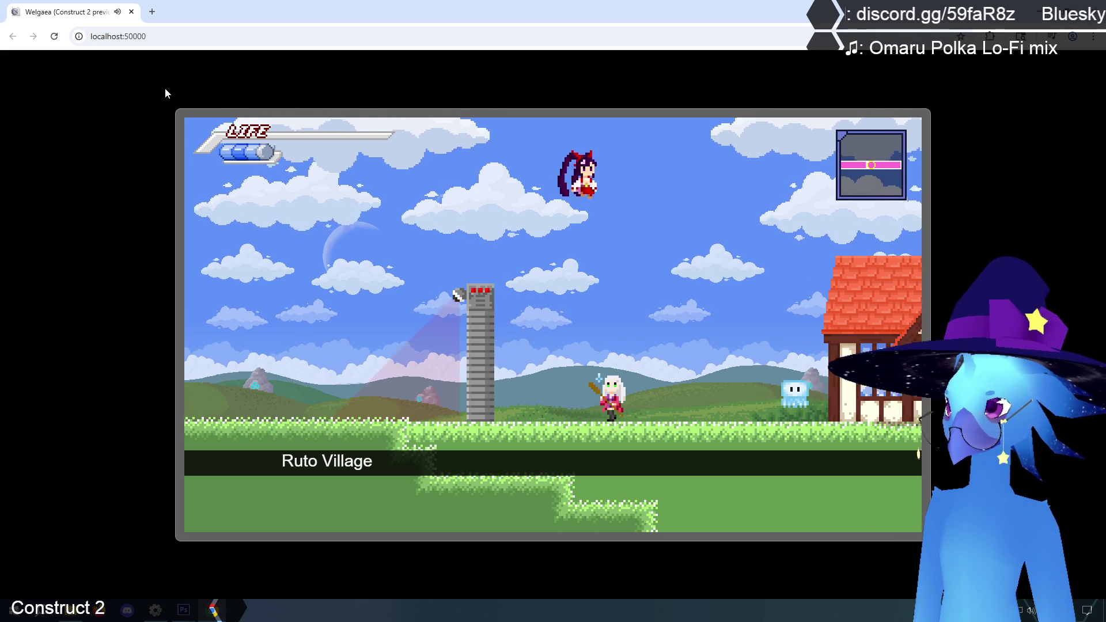
key("Up")
Jump onto the stone turret pillar, drop off, and hop back onto it.
key("Right")
key("Up")
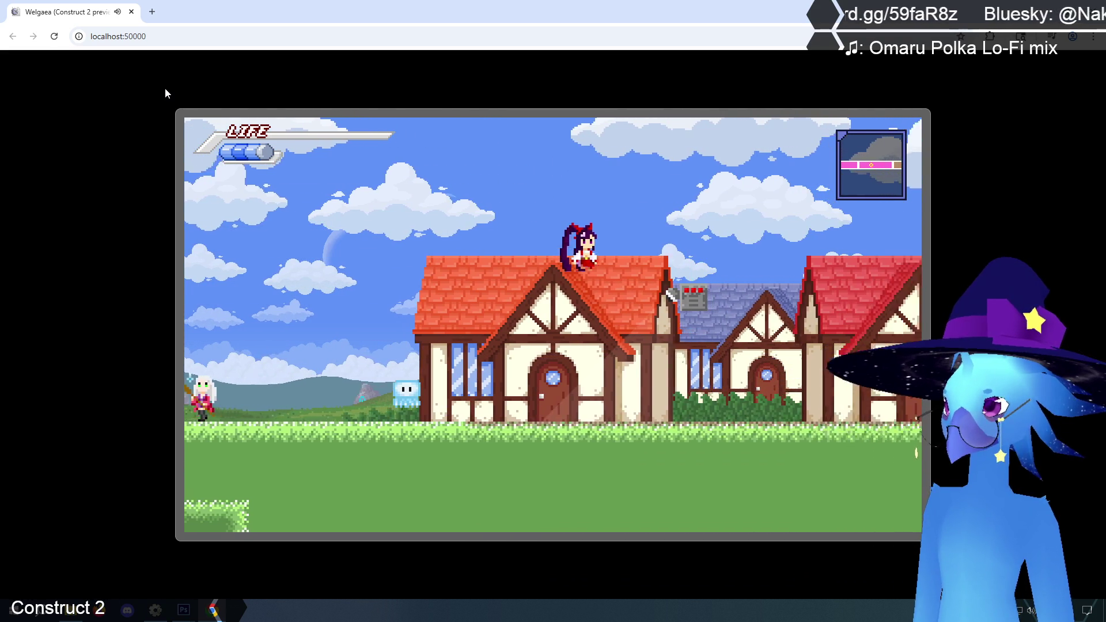
key("Up")
key("Left")
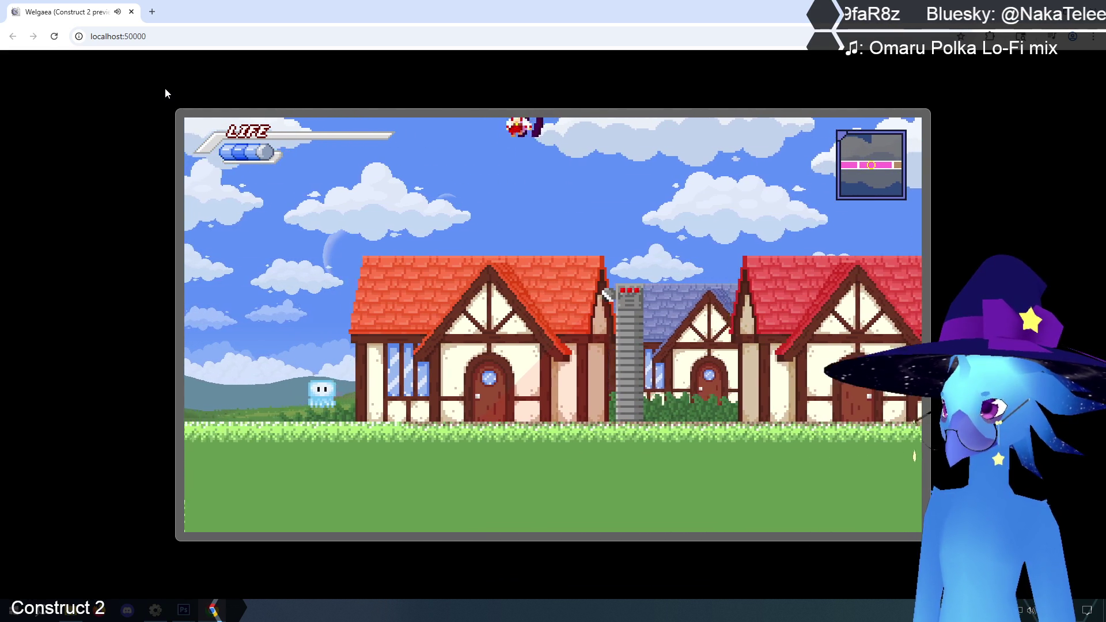
key("Right")
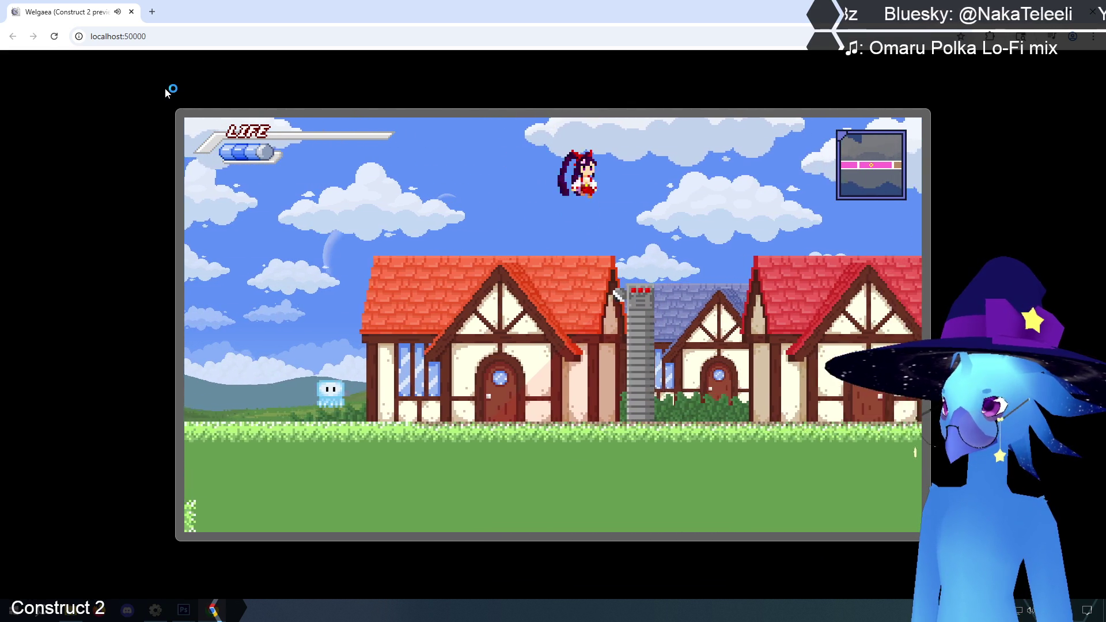
key("Left")
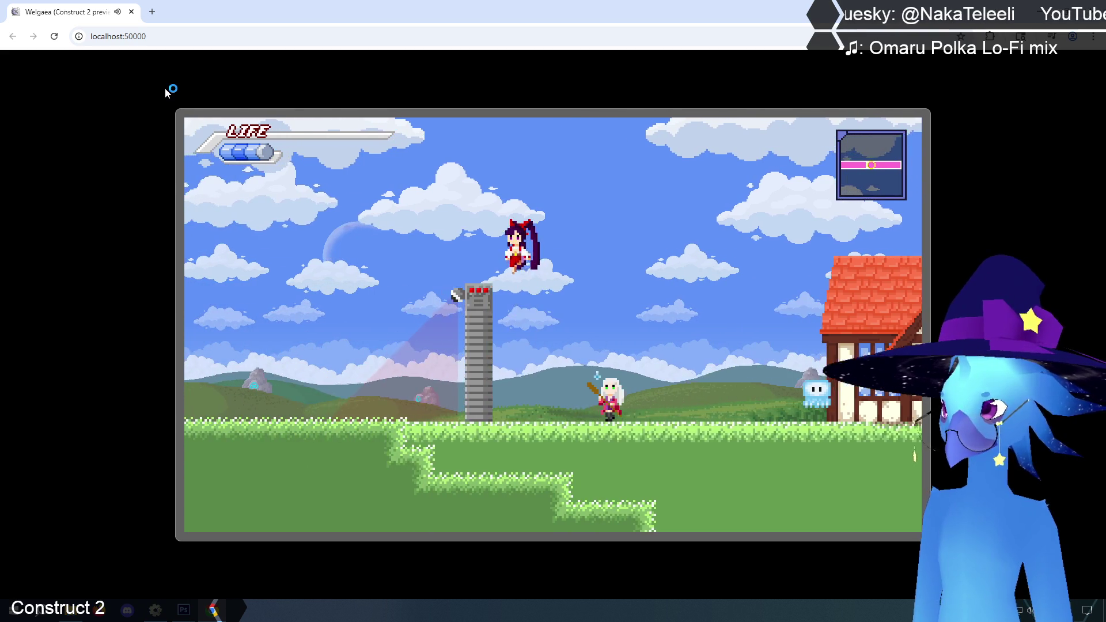
key("Left")
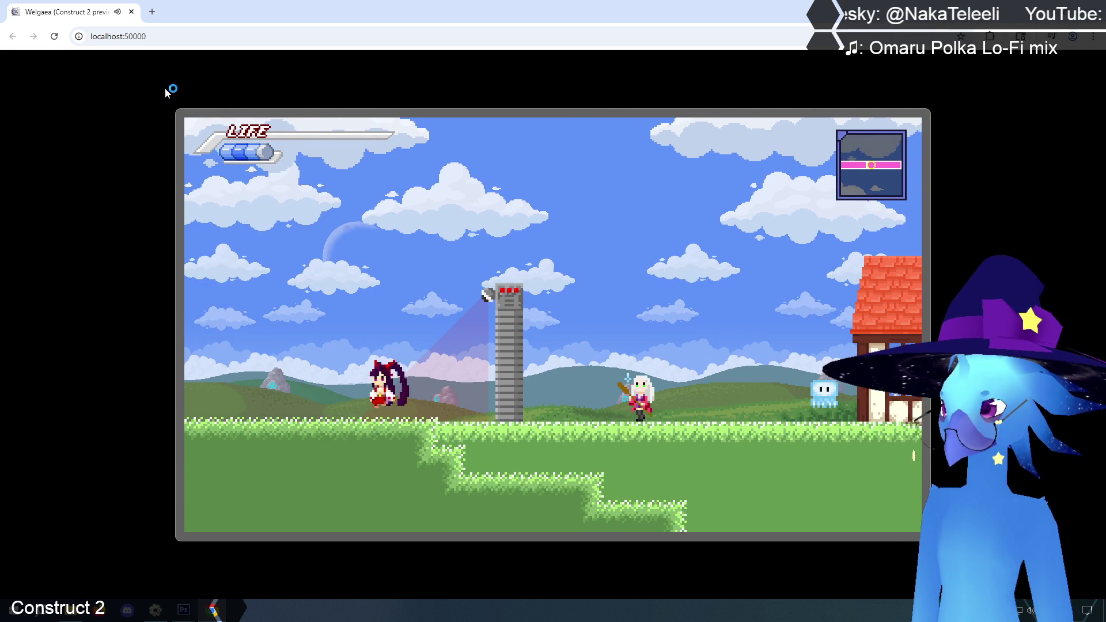
key("Right")
key("Up")
key("Left")
key("Up")
Climb the pillar again near the chimney, then close the preview.
key("Up")
key("Right")
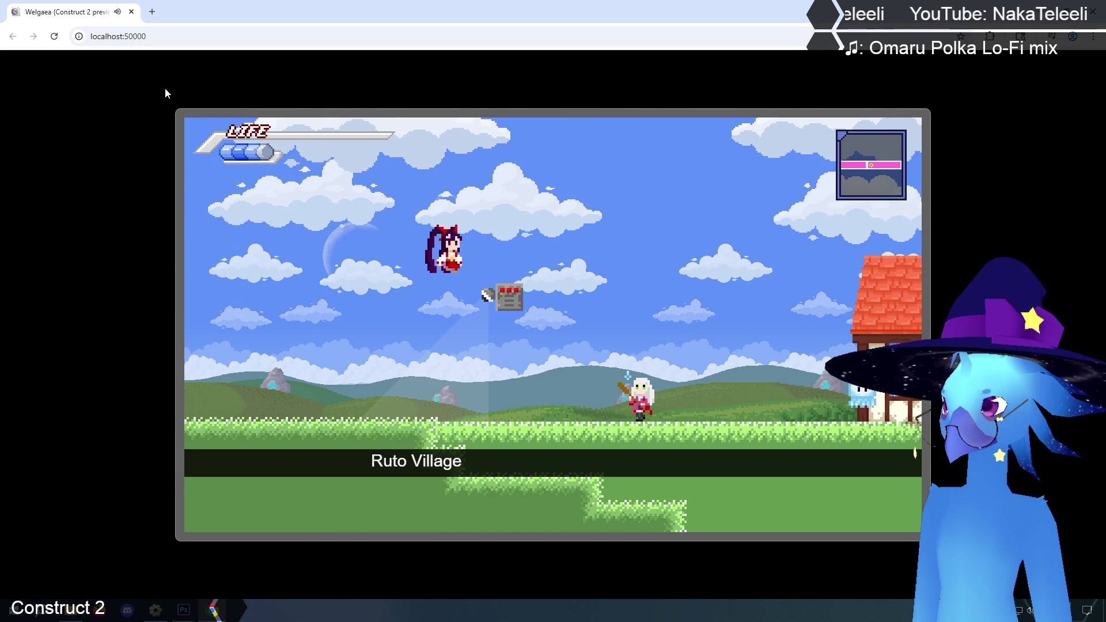
key("Up")
key("Up")
key("Right")
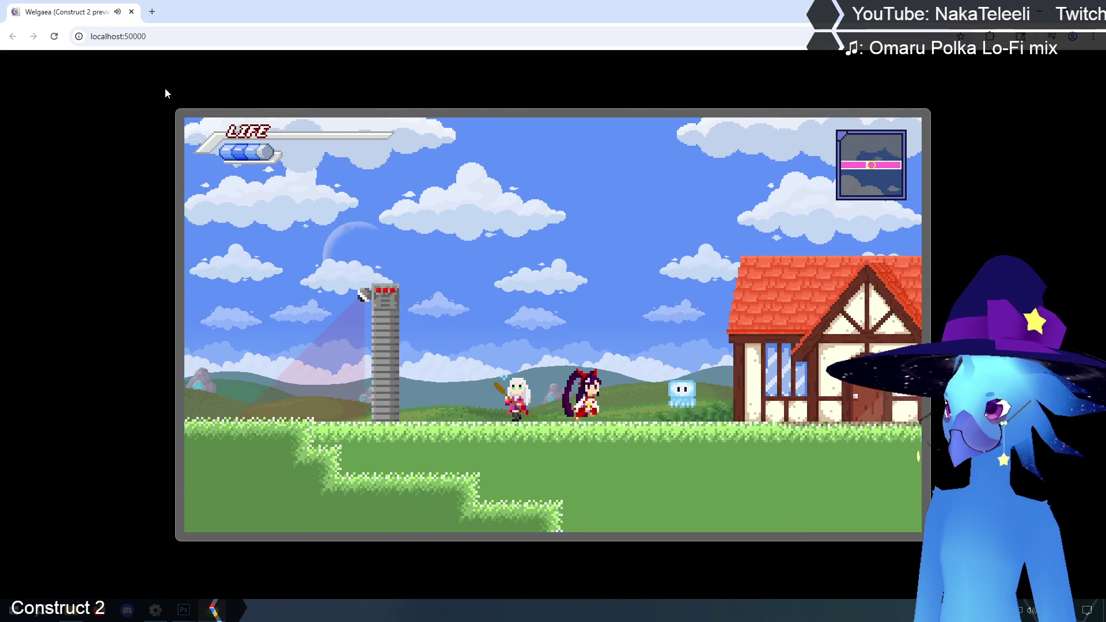
key("Up")
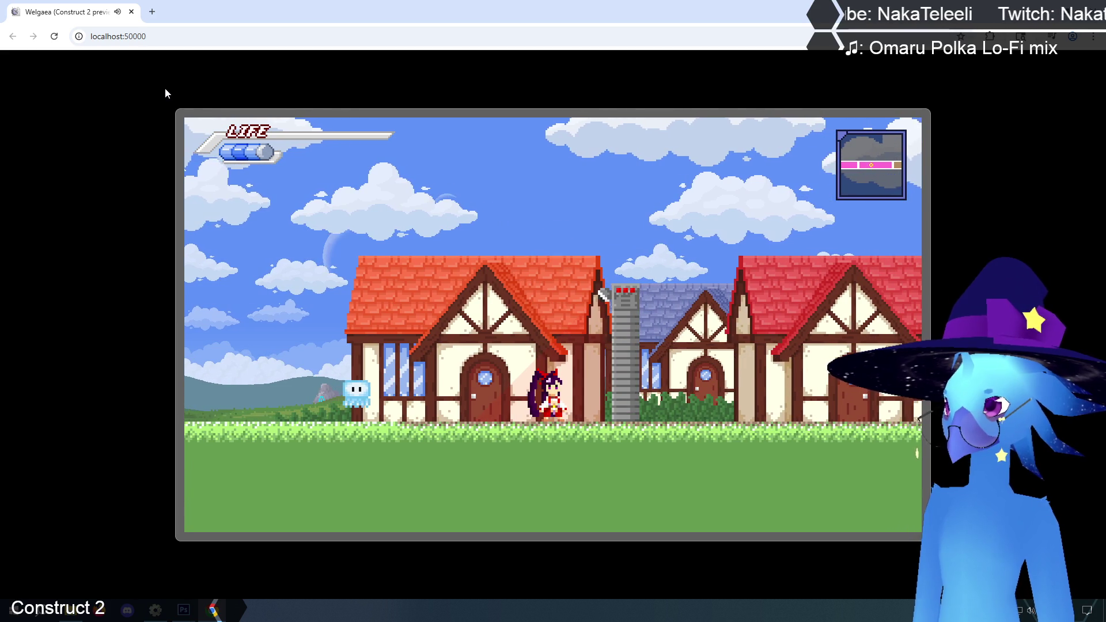
key("Up")
key("Right")
key("Up")
key("Right")
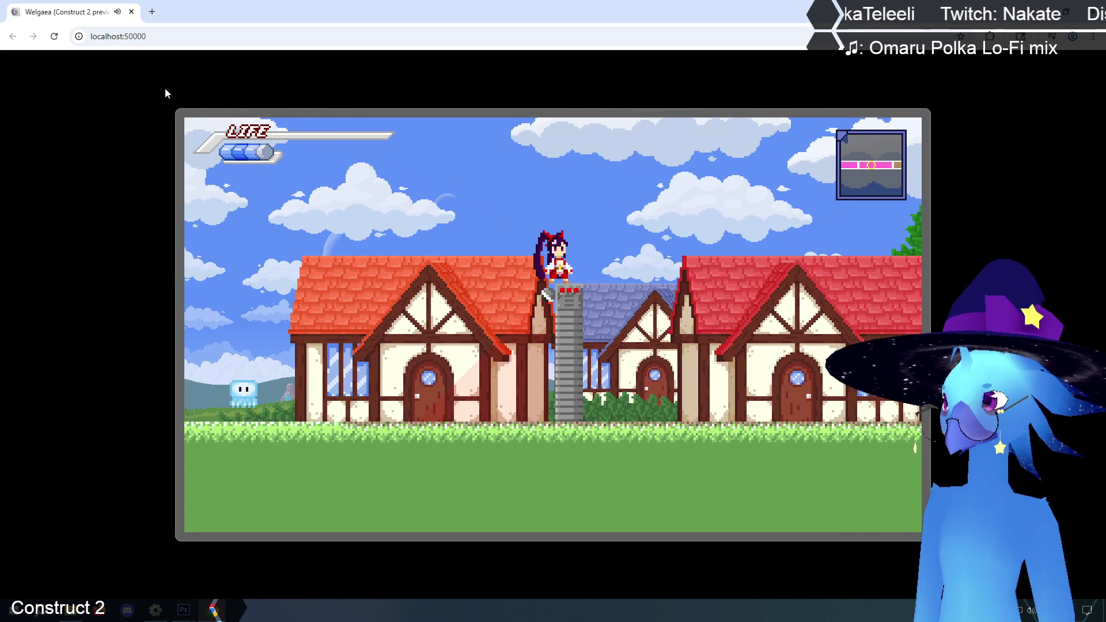
key("ctrl+w")
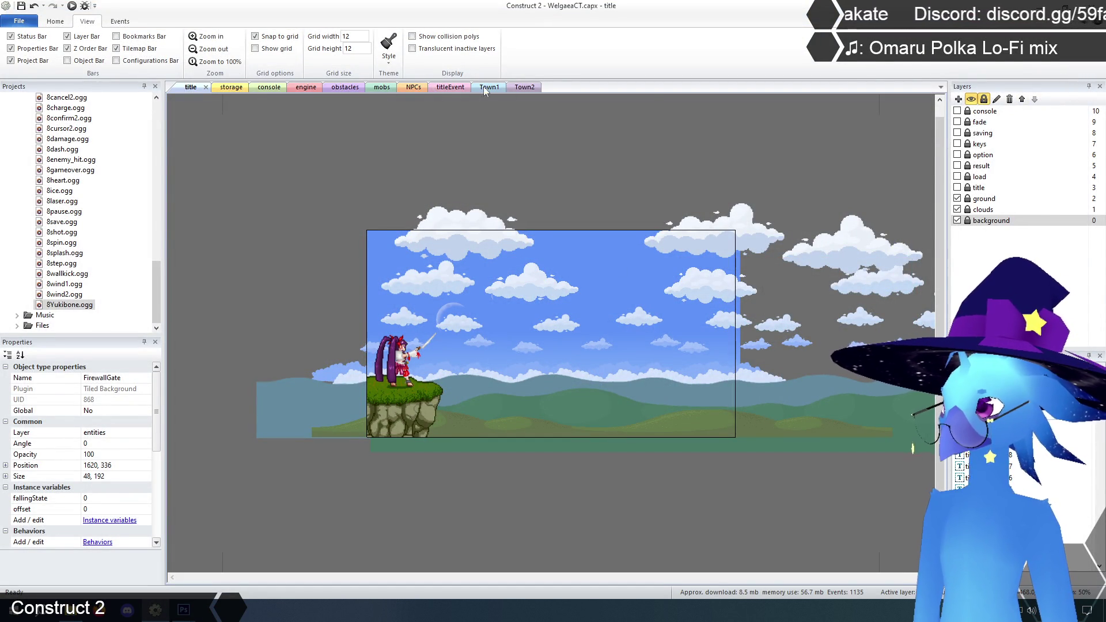
Inspect the Flamethrower and FirewallGate in Town2, save the project, and open the engine sheet.
left_click(524, 87)
left_click(664, 347)
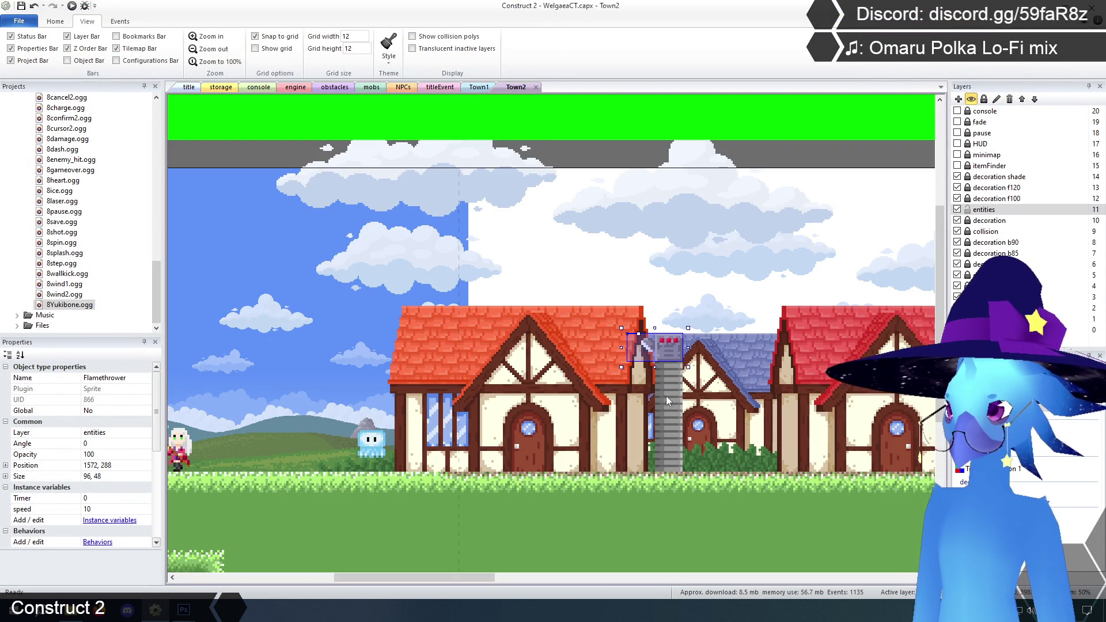
left_click(668, 403)
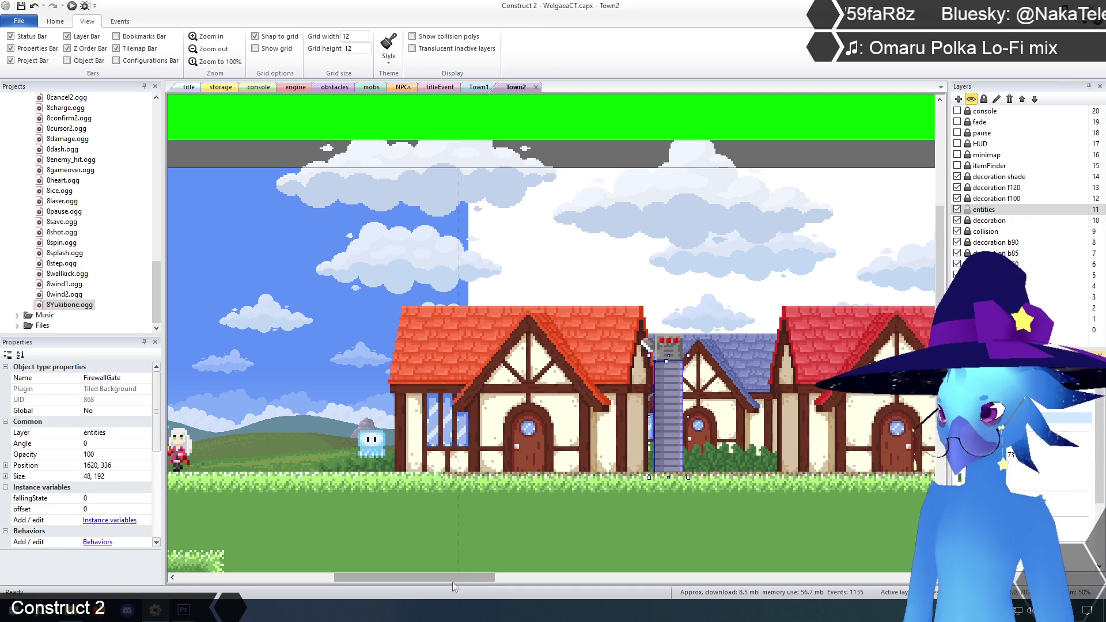
left_click_drag(454, 576, 330, 576)
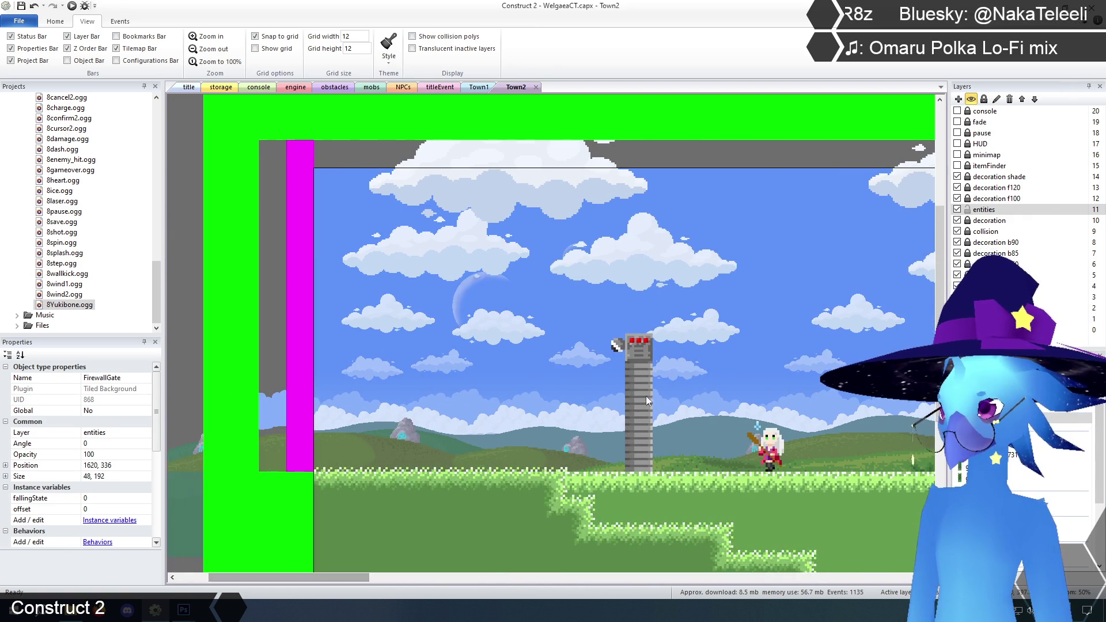
left_click(644, 355, "shift")
left_click(594, 309)
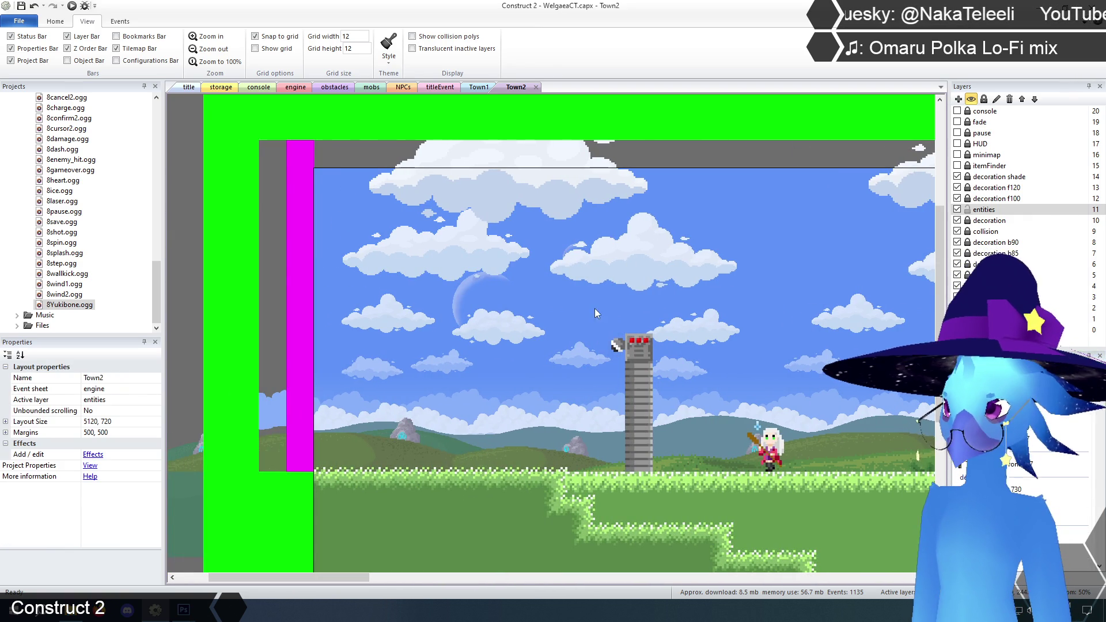
mouse_move(355, 578)
left_mouse_down()
mouse_move(496, 579)
mouse_move(436, 583)
left_mouse_up()
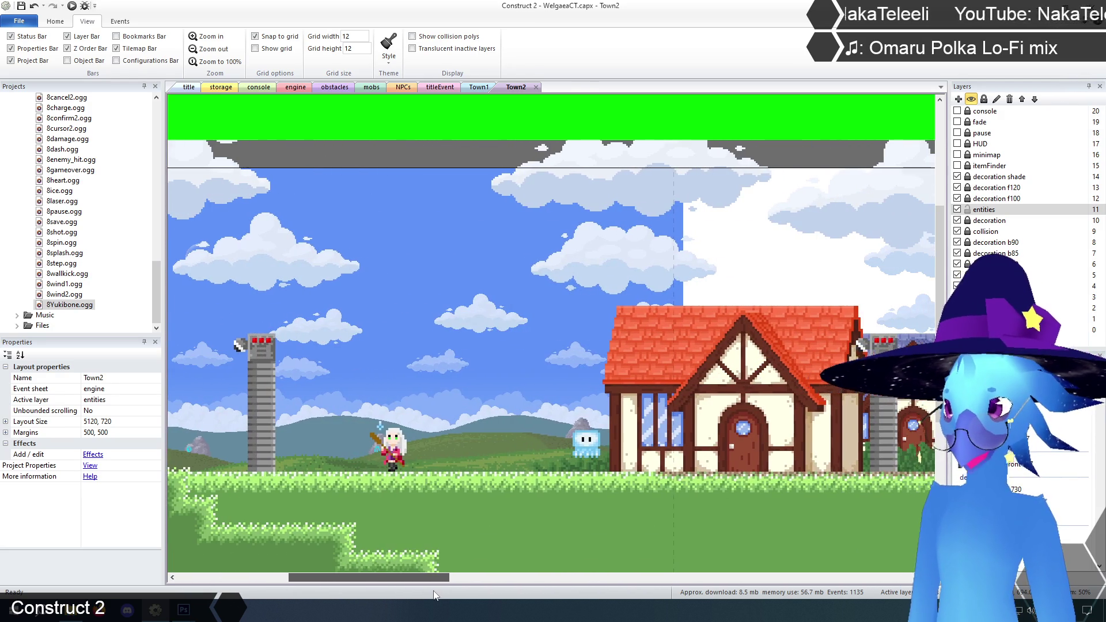
left_click(876, 395)
left_click(885, 391)
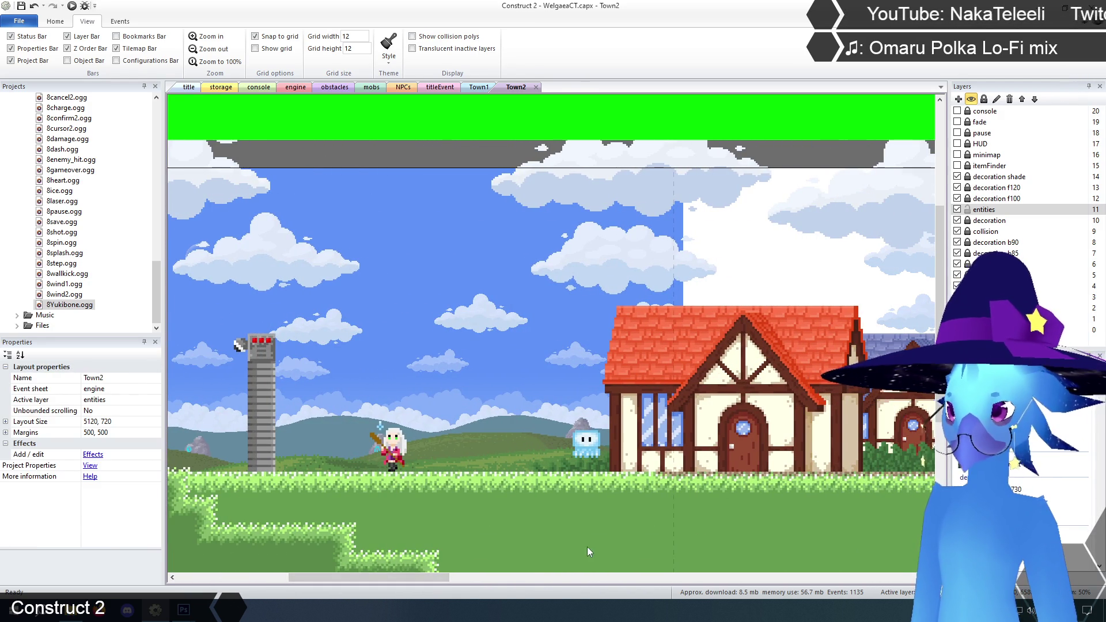
left_click_drag(420, 578, 357, 583)
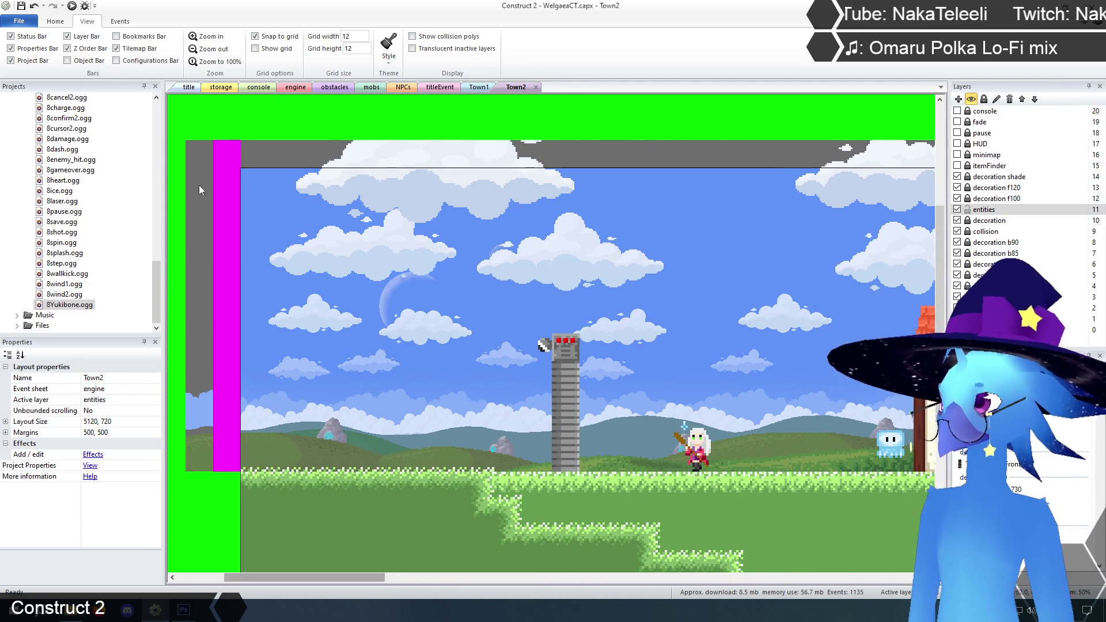
key("ctrl+s")
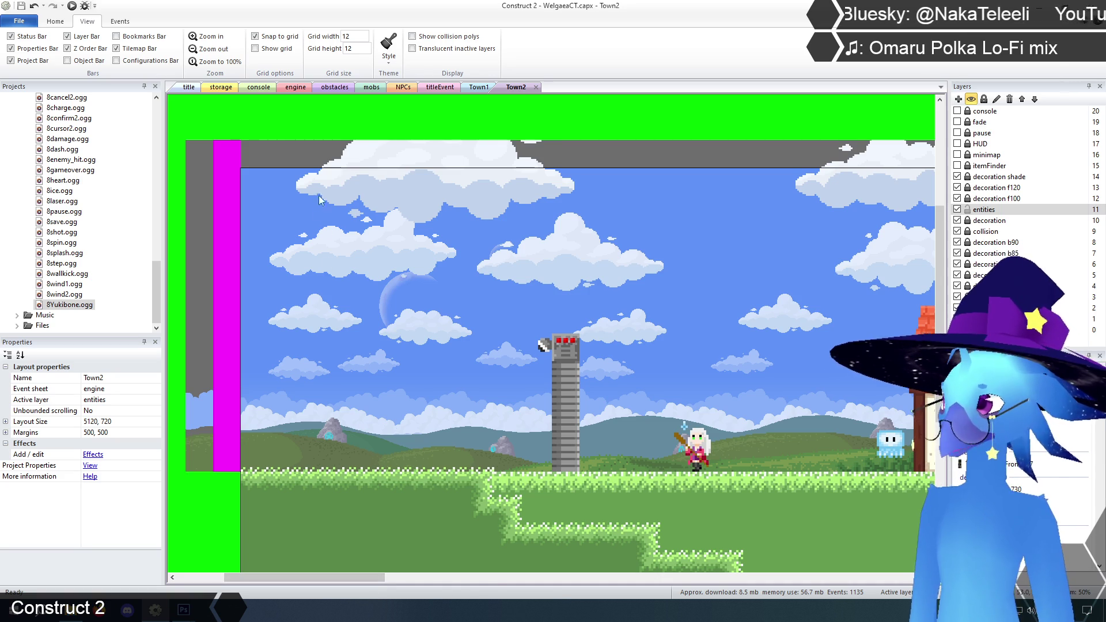
left_click(296, 87)
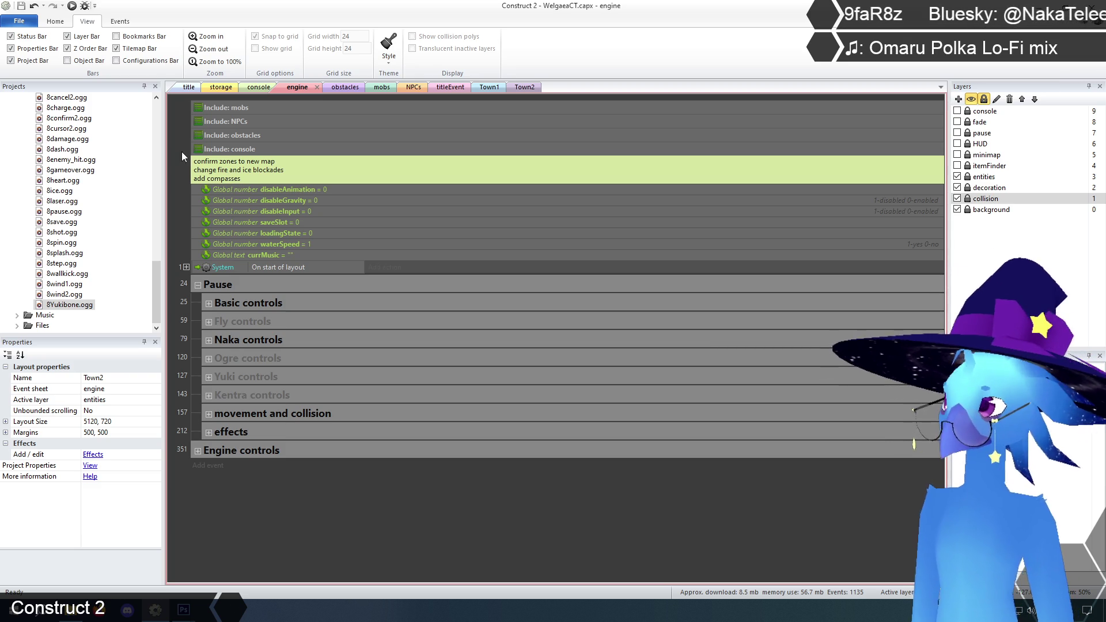
Replace the 'change fire and ice blockades' to-do line with 'add sound, unghost, flip to'.
double_click(259, 172)
mouse_move(286, 175)
left_mouse_down()
mouse_move(296, 175)
mouse_move(195, 175)
left_mouse_up()
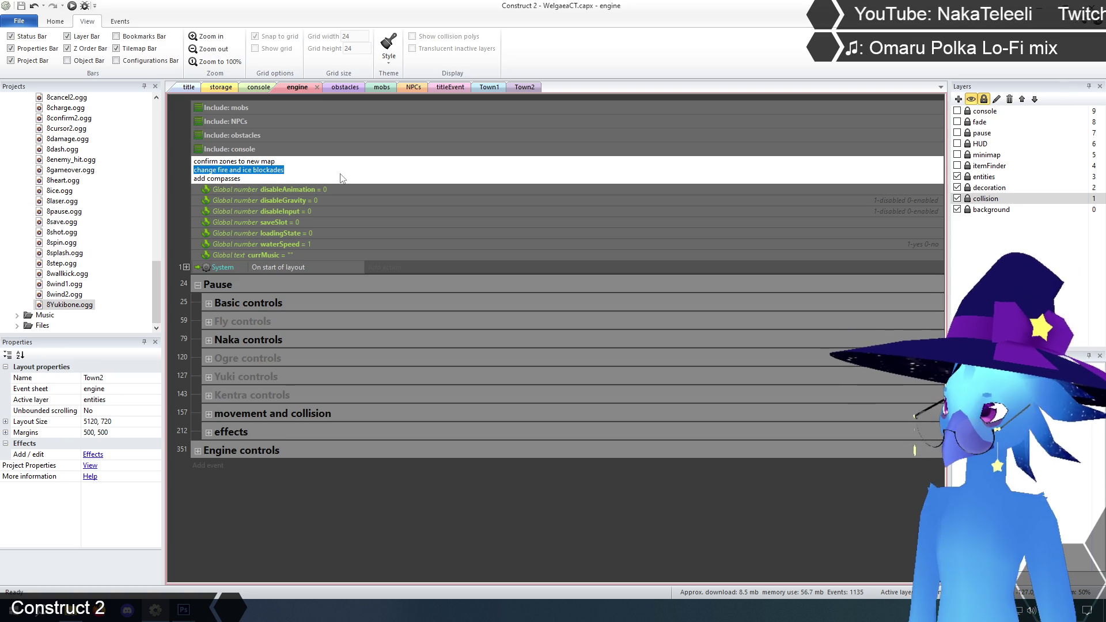
type("add soun")
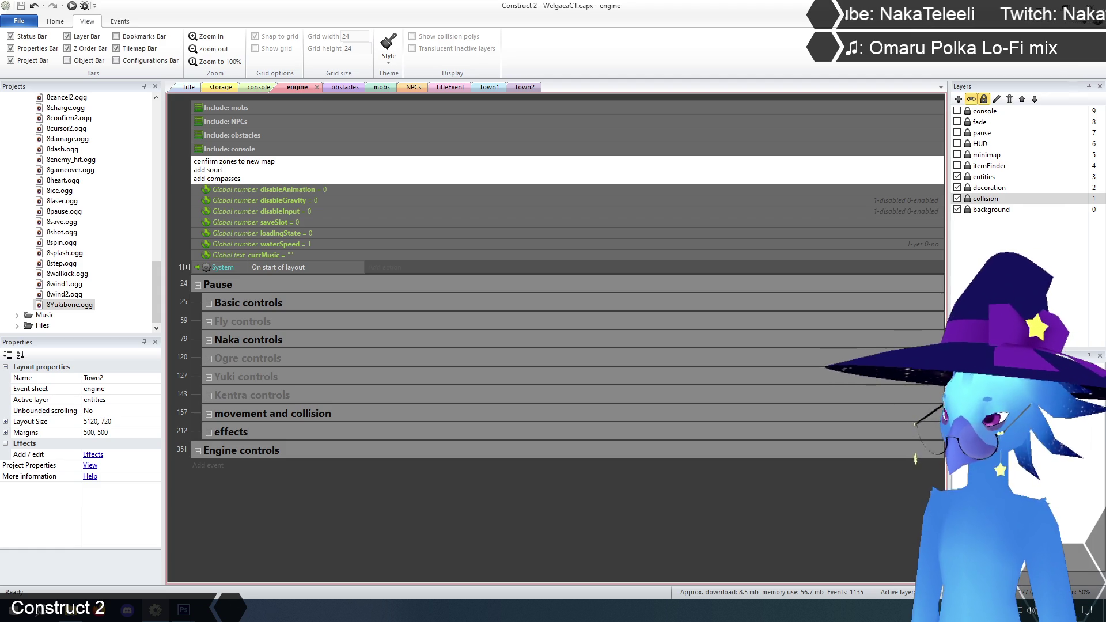
type("d, ")
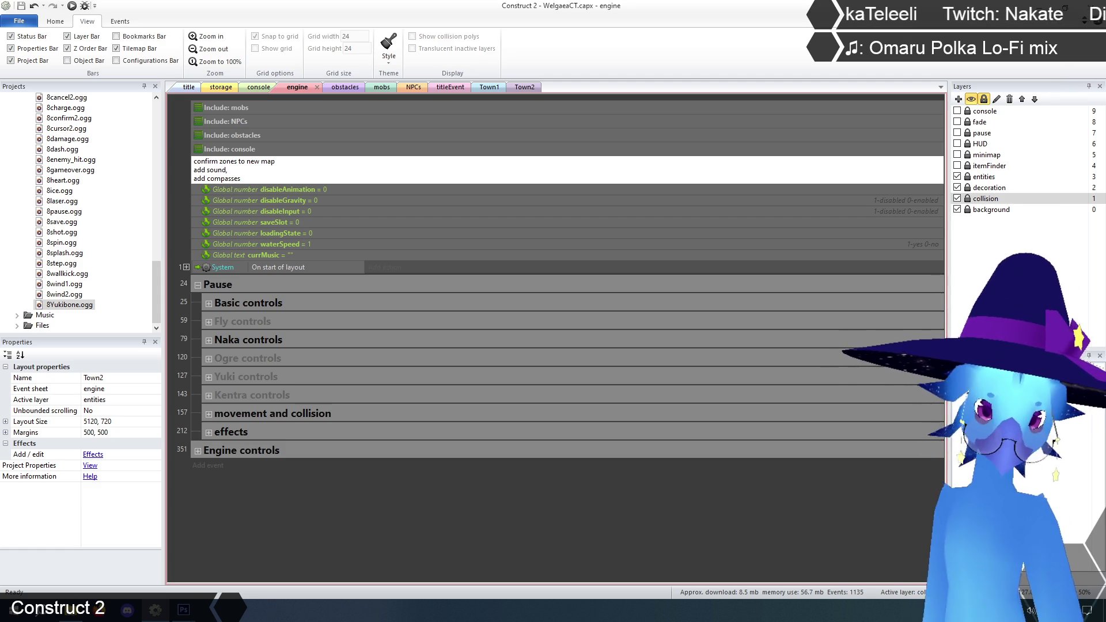
type("unghost")
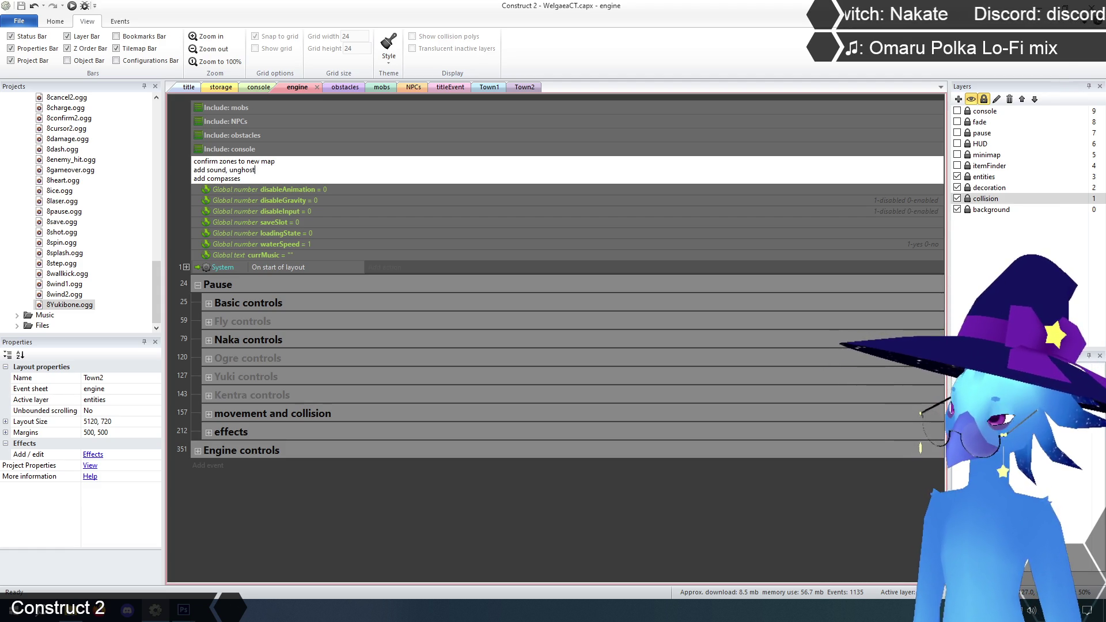
type(", flip")
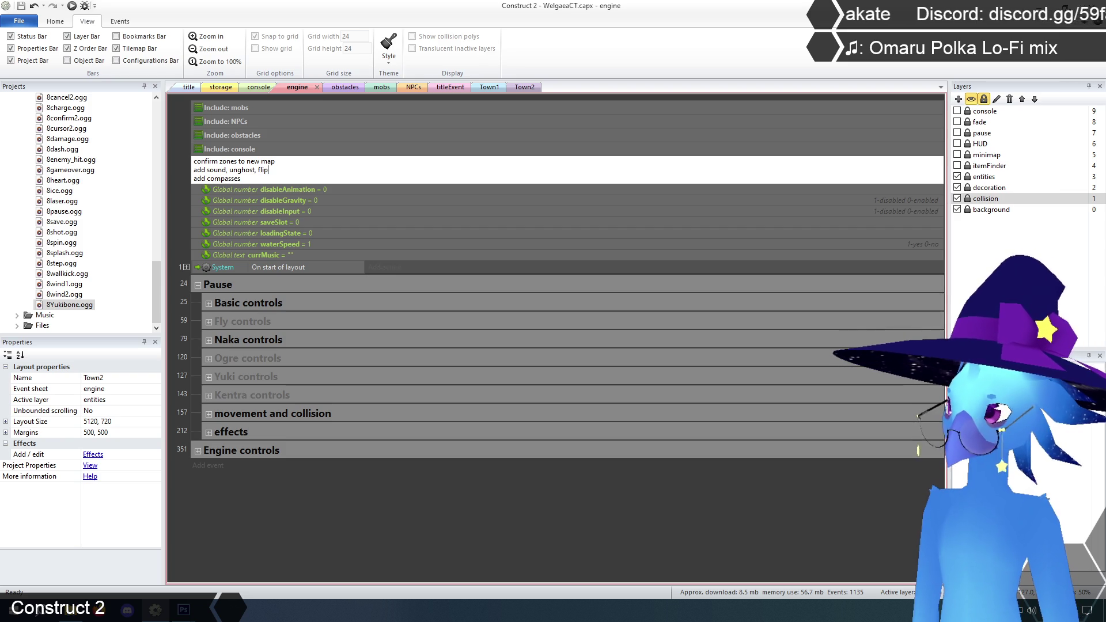
type(" to")
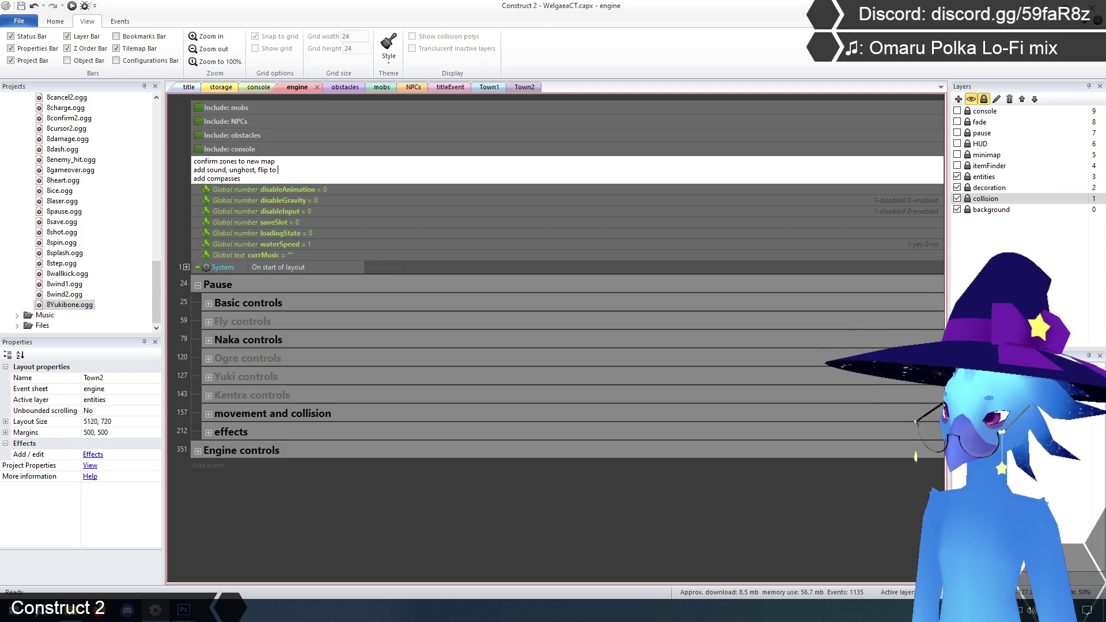